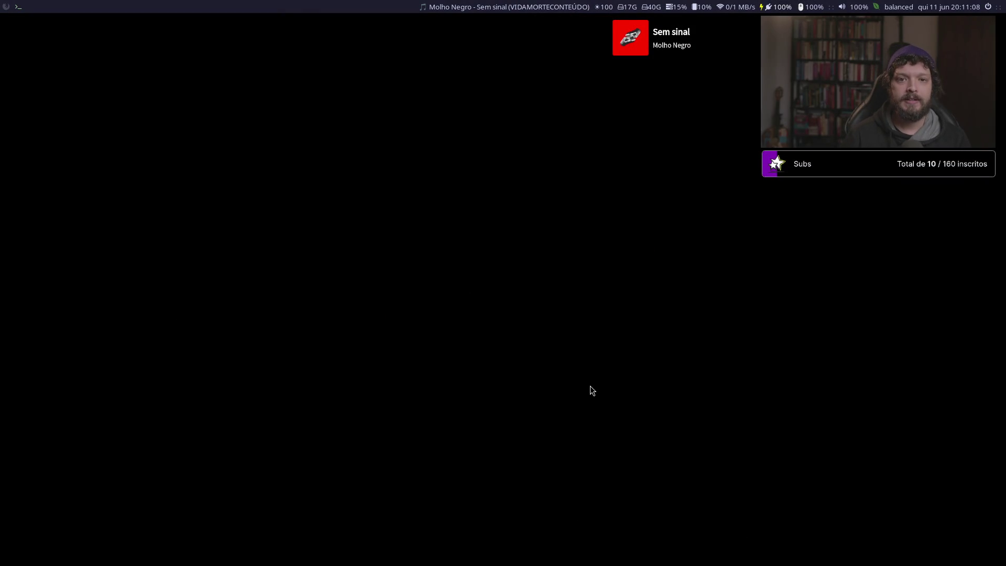
Open and close a terminal, then launch Emacs from the application launcher.
key(super+Return)
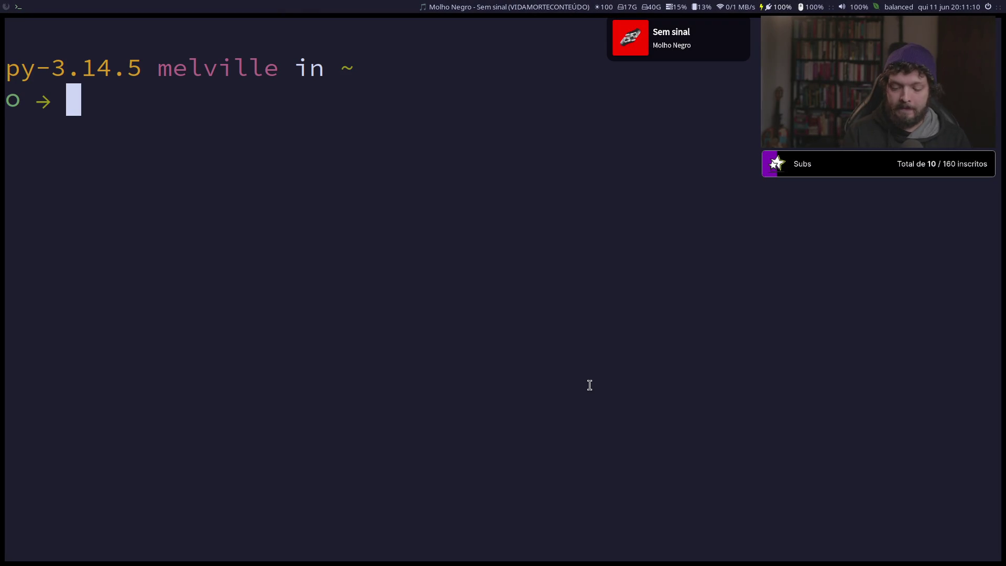
key(ctrl+d)
key(super+d)
text(e)
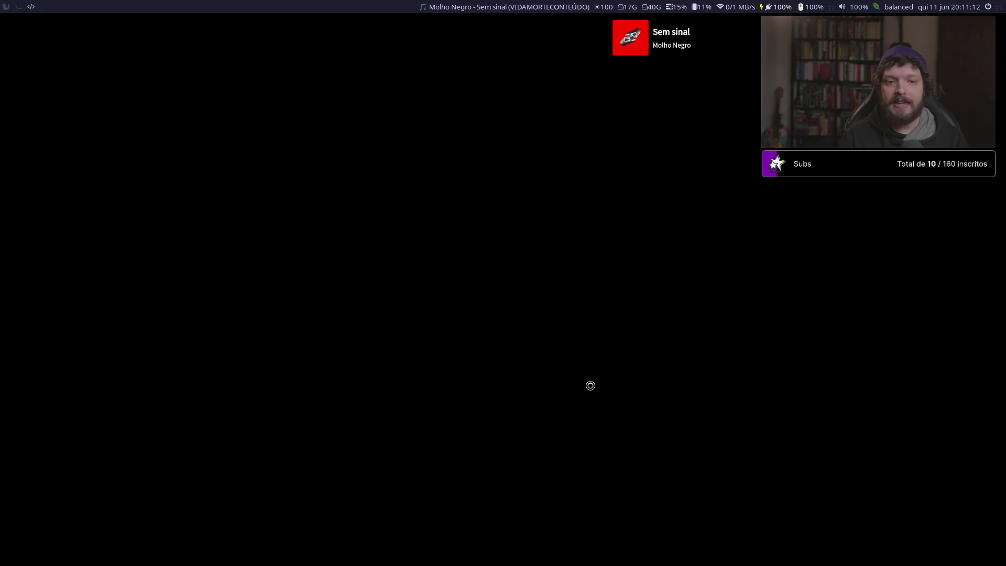
key(Return)
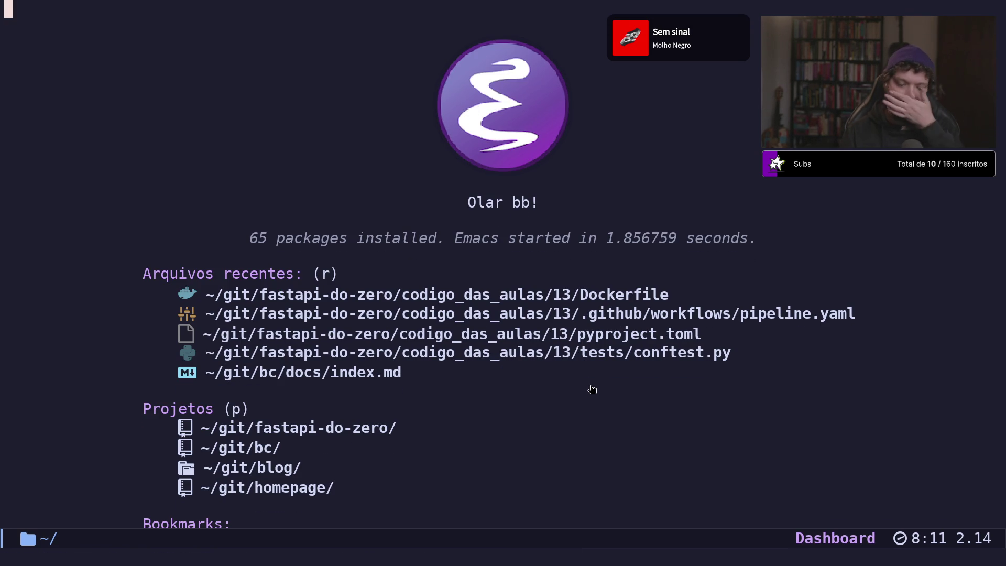
key(alt+x)
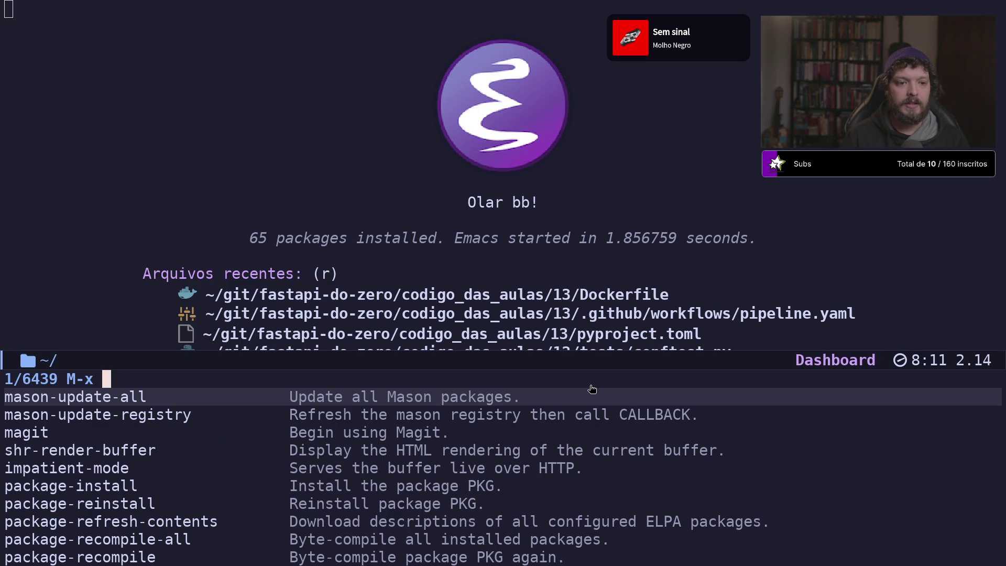
Upgrade doom-modeline, elfeed and tree-sitter-langs through package-list-packages.
text(pac)
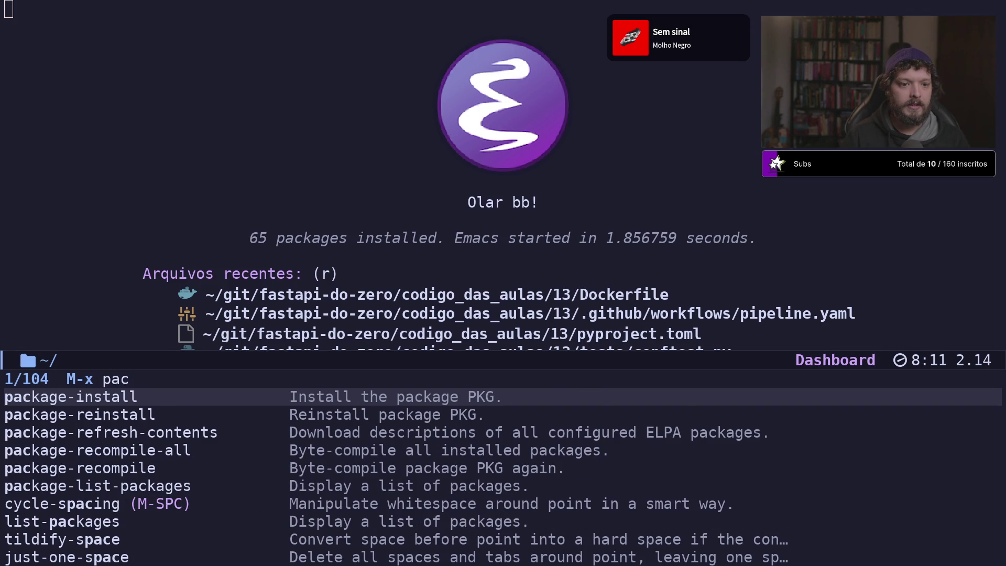
key(Down)
key(Down)
key(Down)
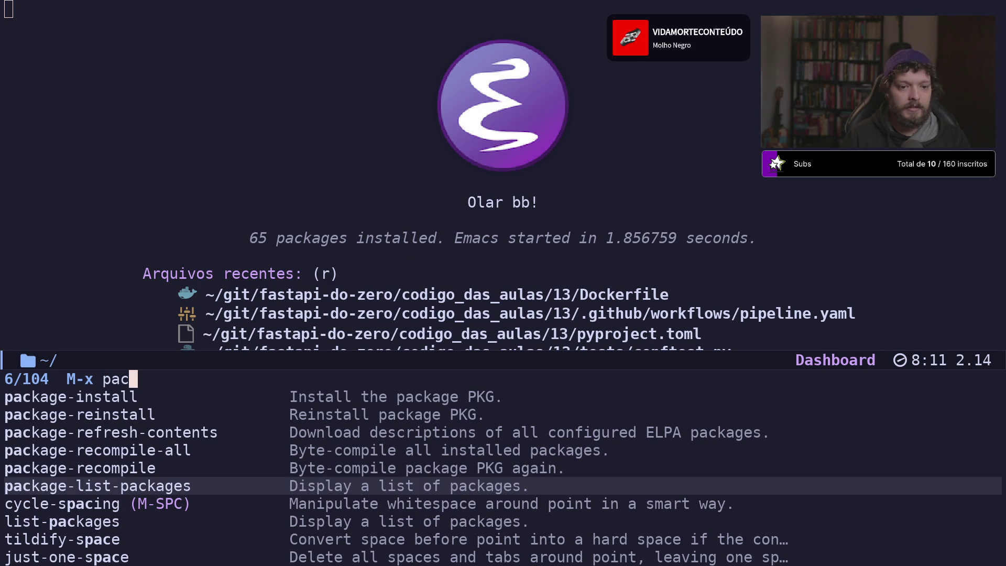
key(Return)
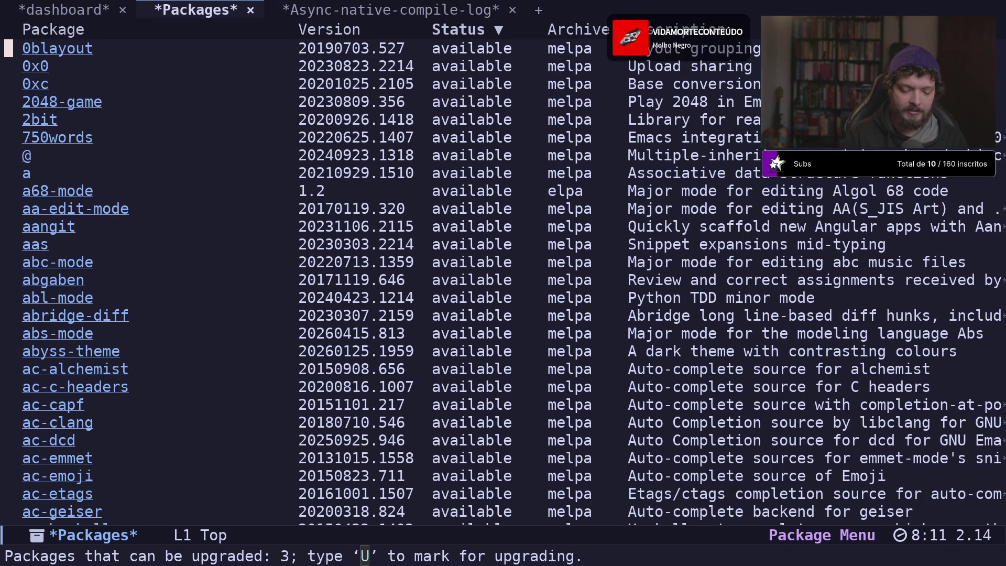
key(shift+u)
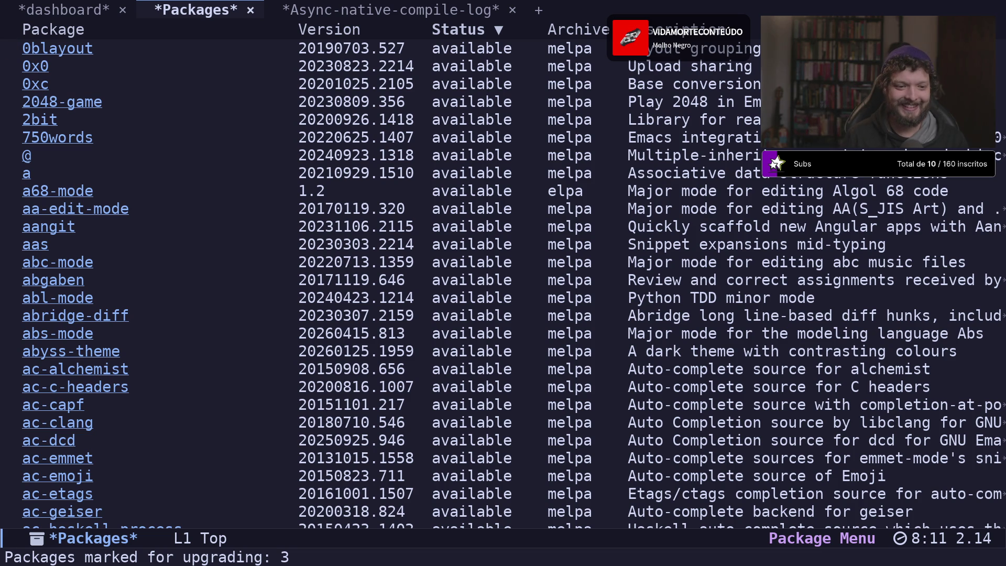
key(x)
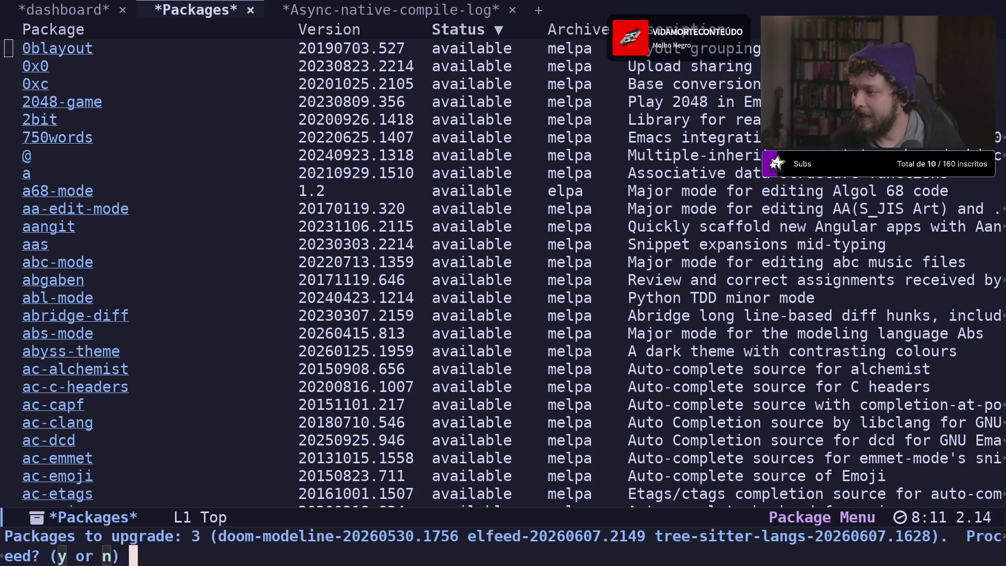
text(y)
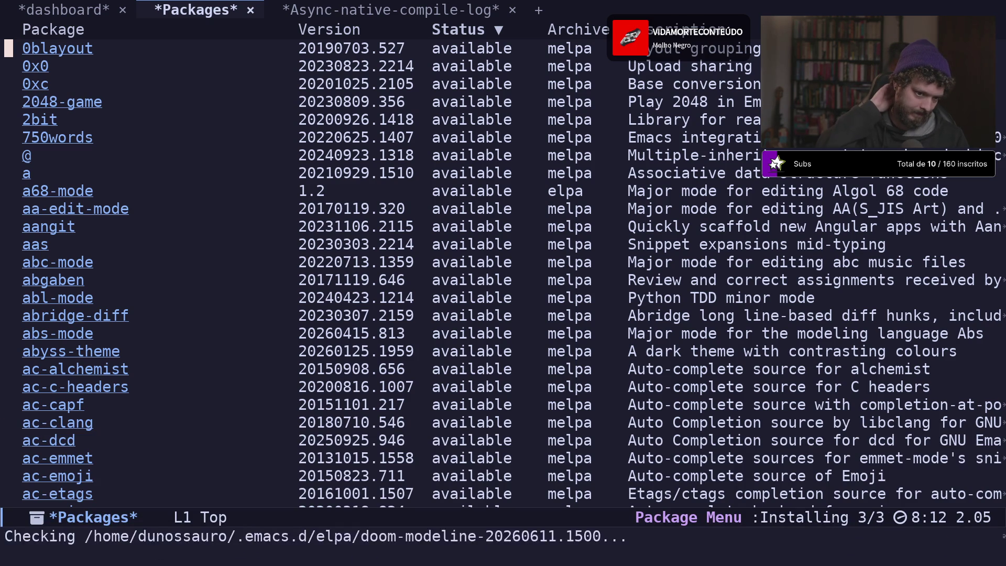
key(alt+x)
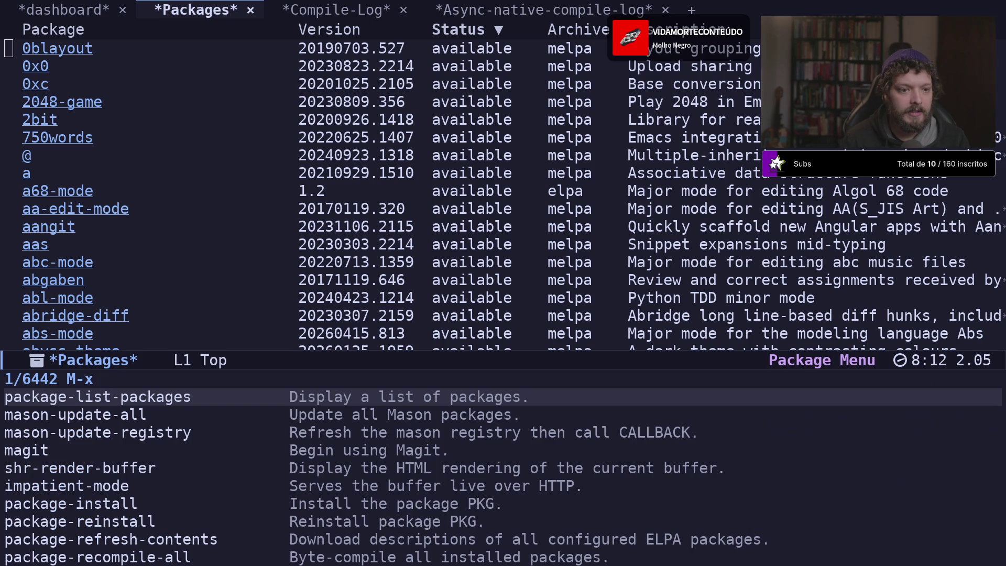
Run mason-update-registry and mason-update-all, then go back to the Emacs dashboard.
key(Down)
key(Down)
key(Return)
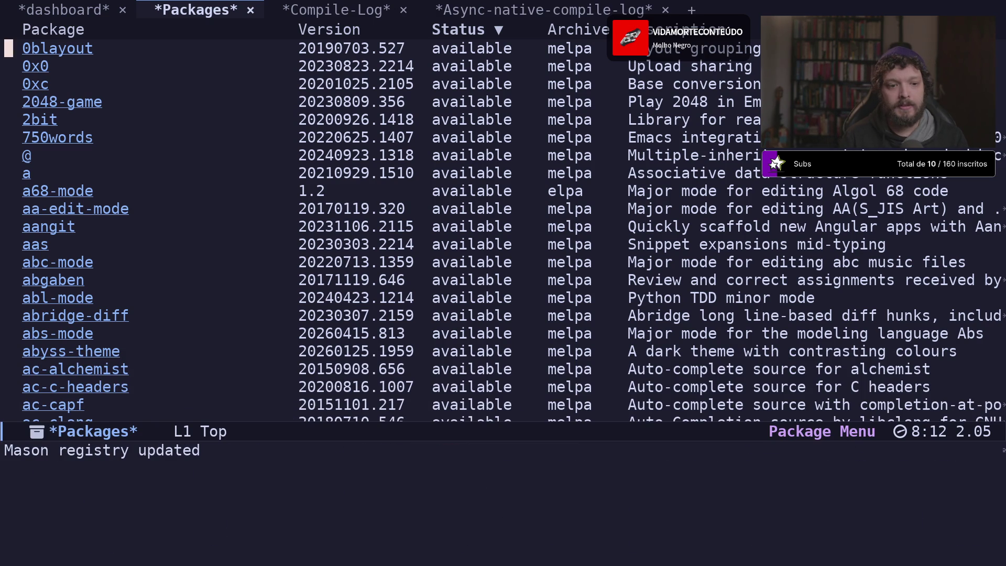
key(alt+x)
key(Down)
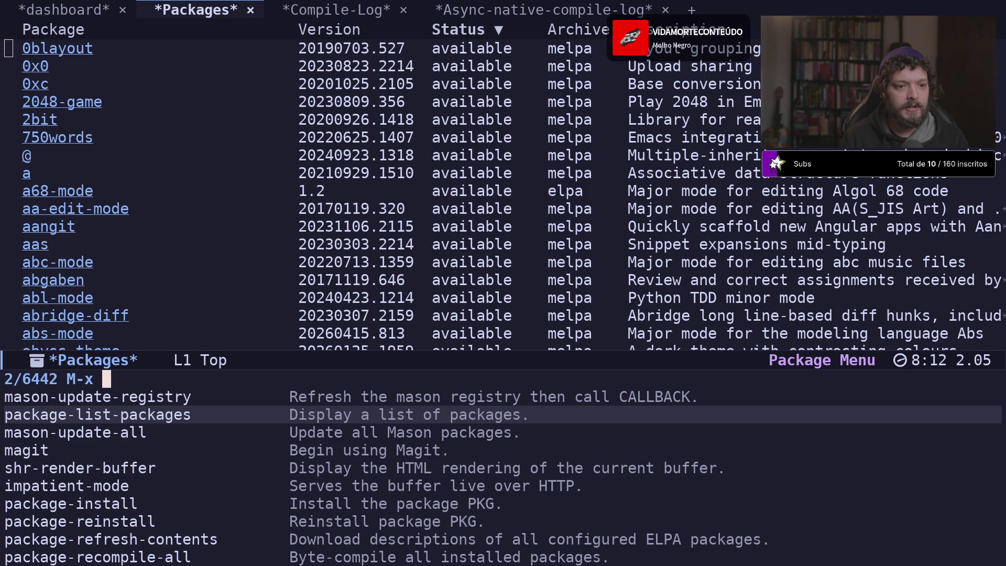
key(Down)
key(Return)
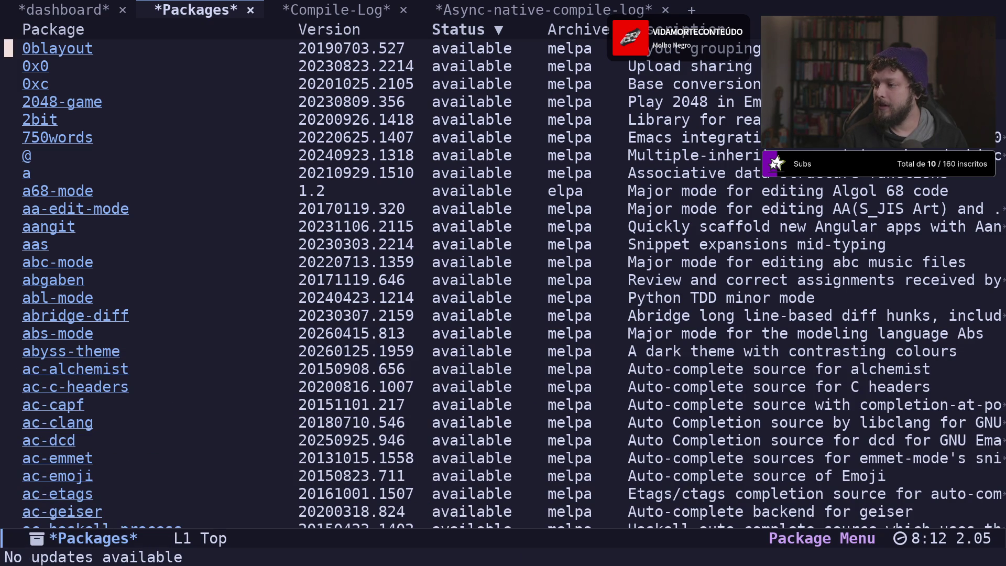
key(q)
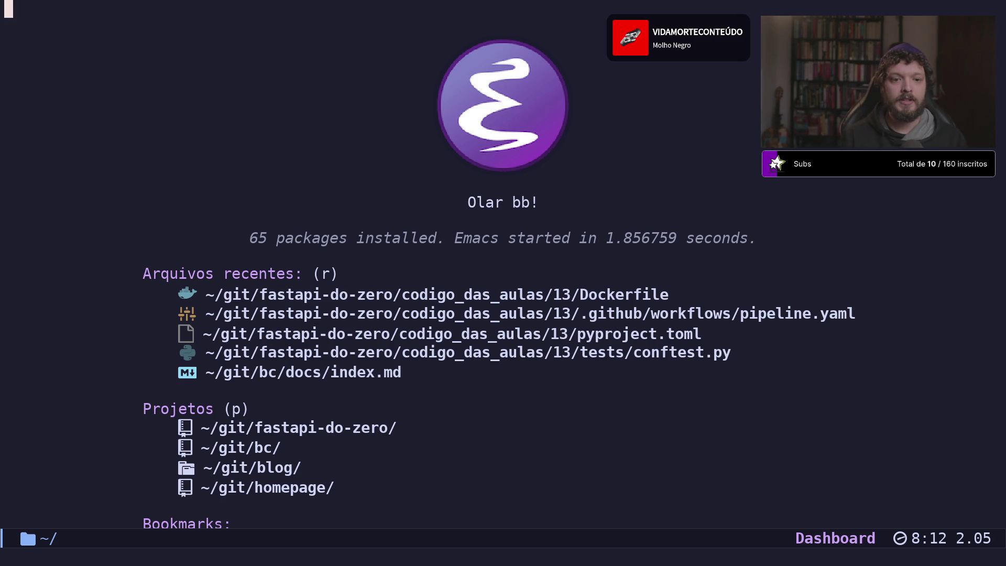
Run paru in the terminal, authenticate with sudo, and install the nine repository upgrades.
key(alt+Tab)
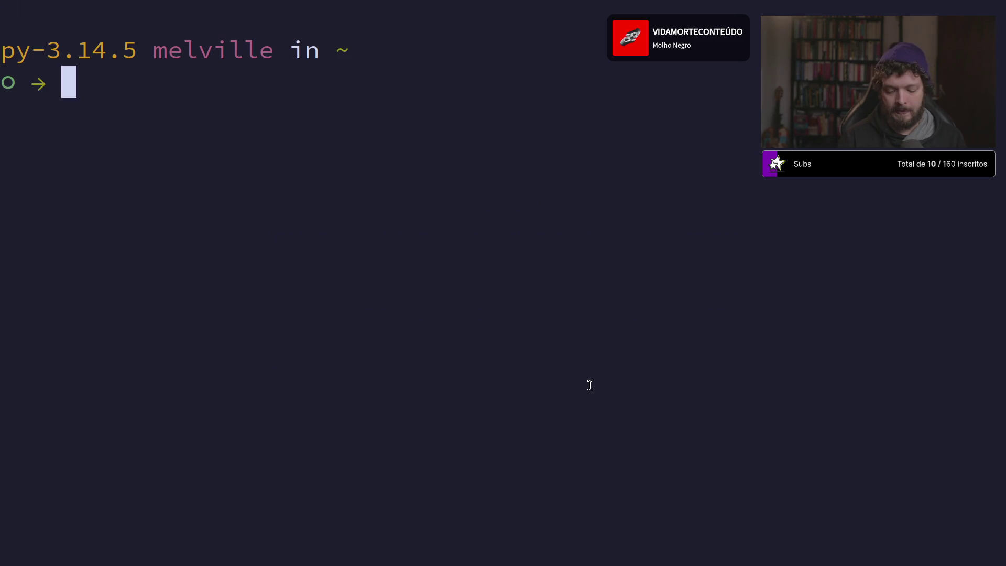
key(Return)
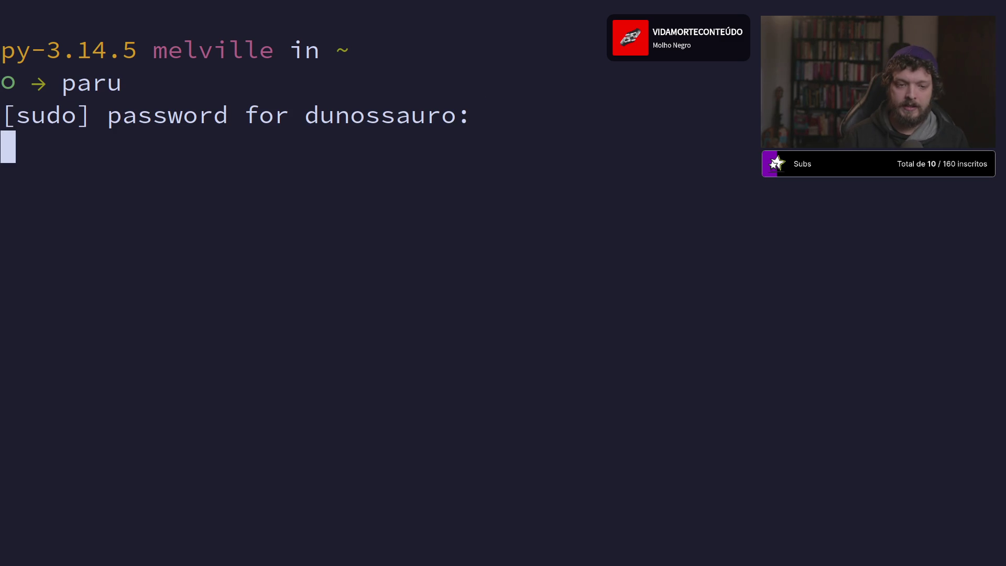
key(Return)
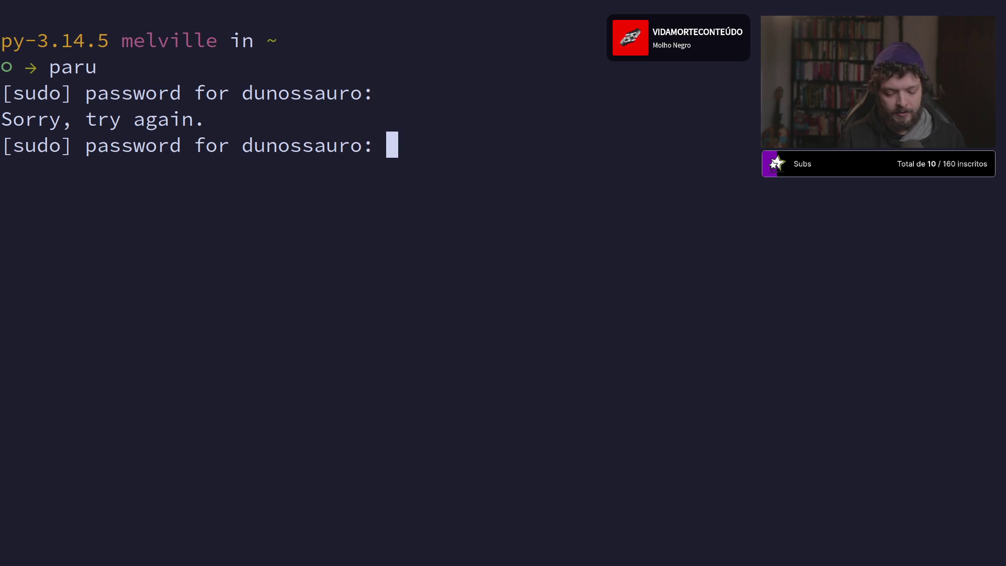
key(Return)
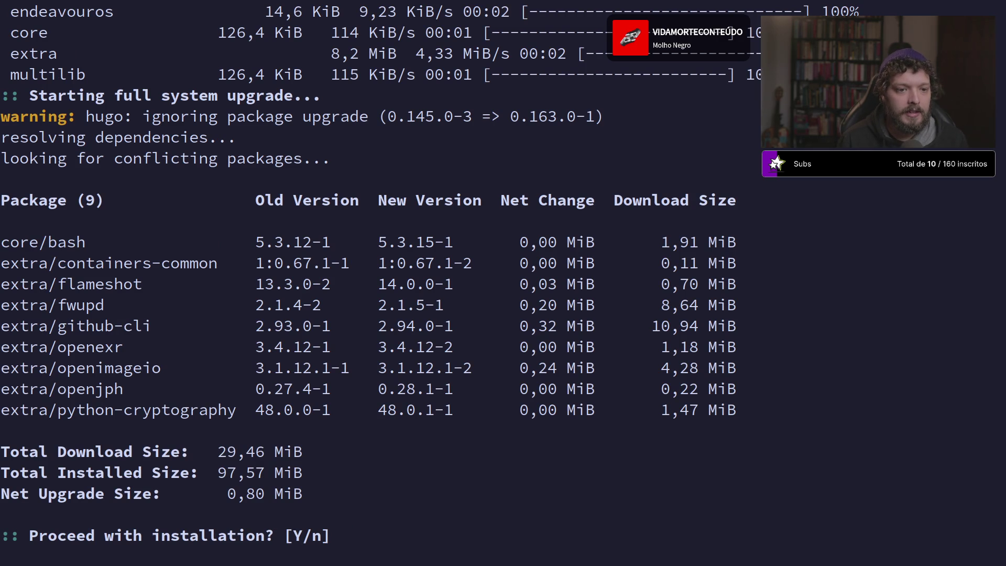
key(Return)
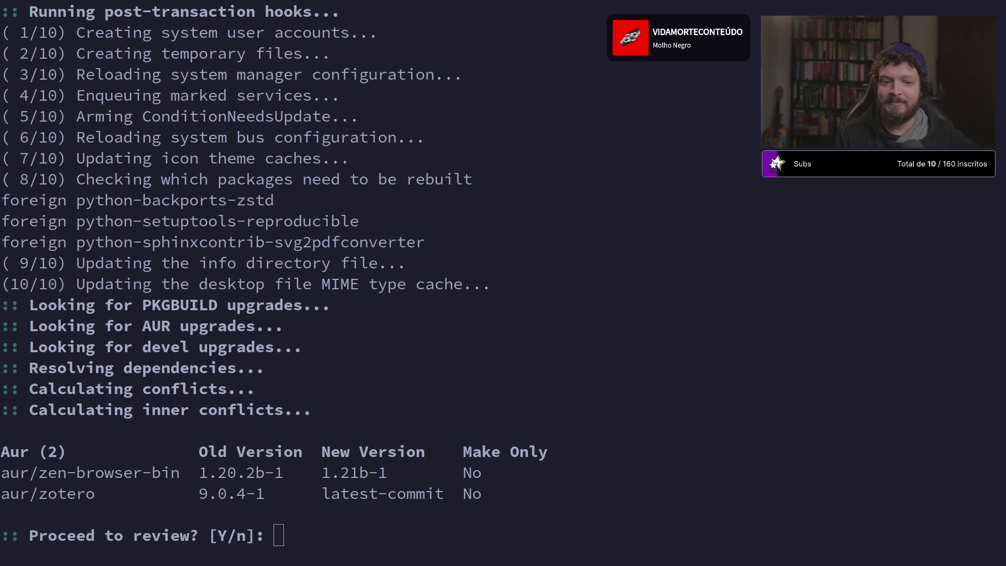
Review and accept the zen-browser-bin and zotero AUR build files to continue upgrading.
click(763, 462)
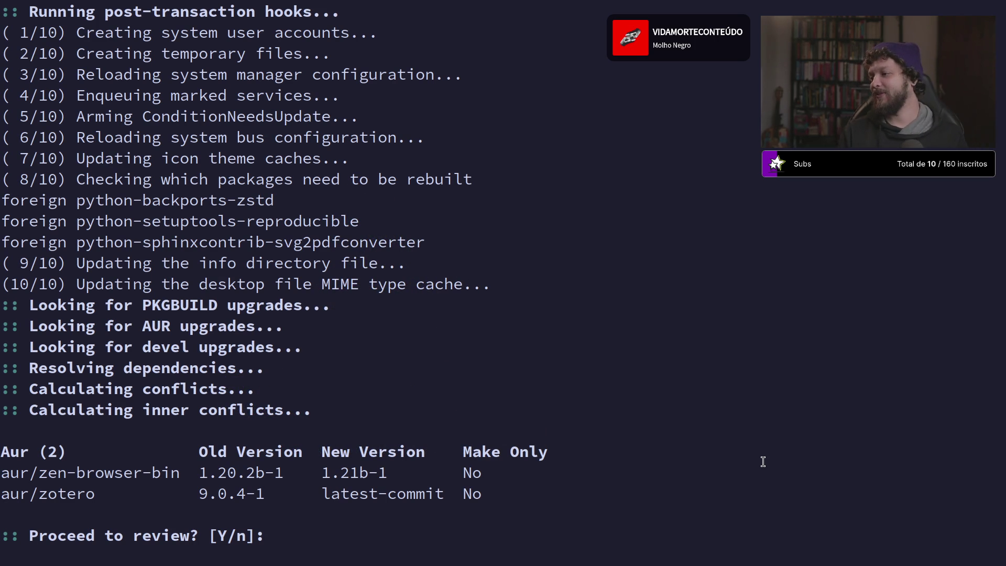
key(Return)
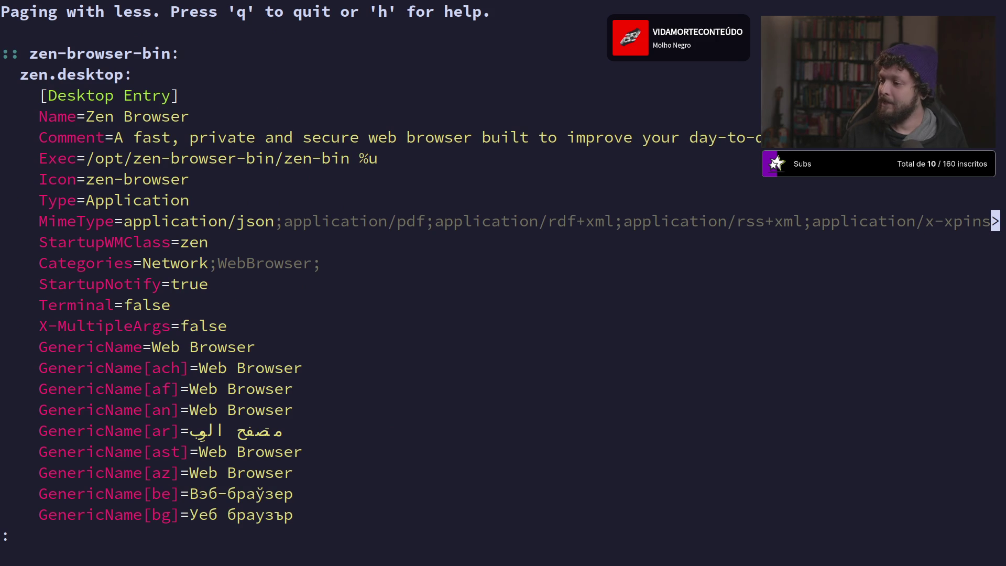
key(q)
key(Return)
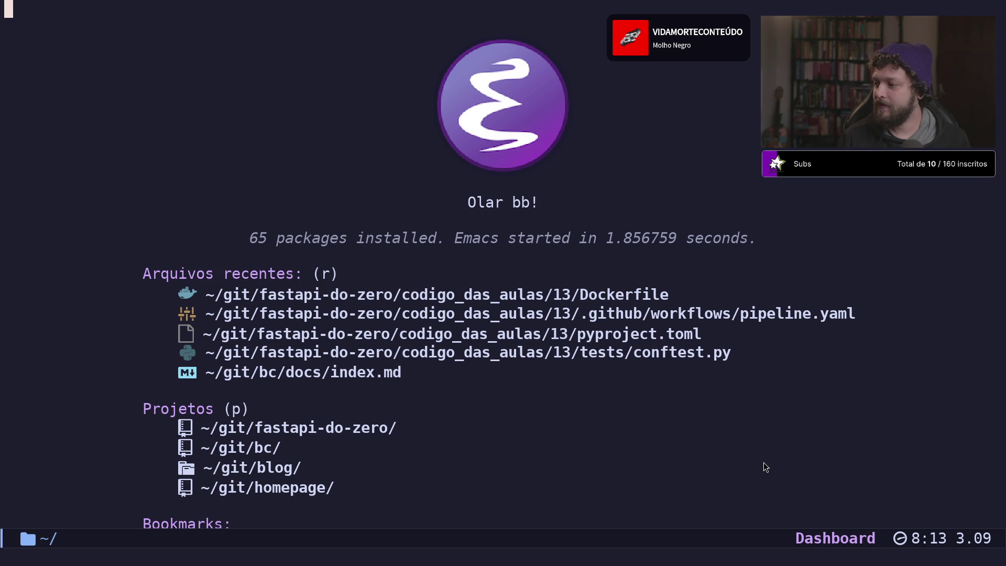
Launch Zen Browser and switch it to fullscreen.
key(super+2)
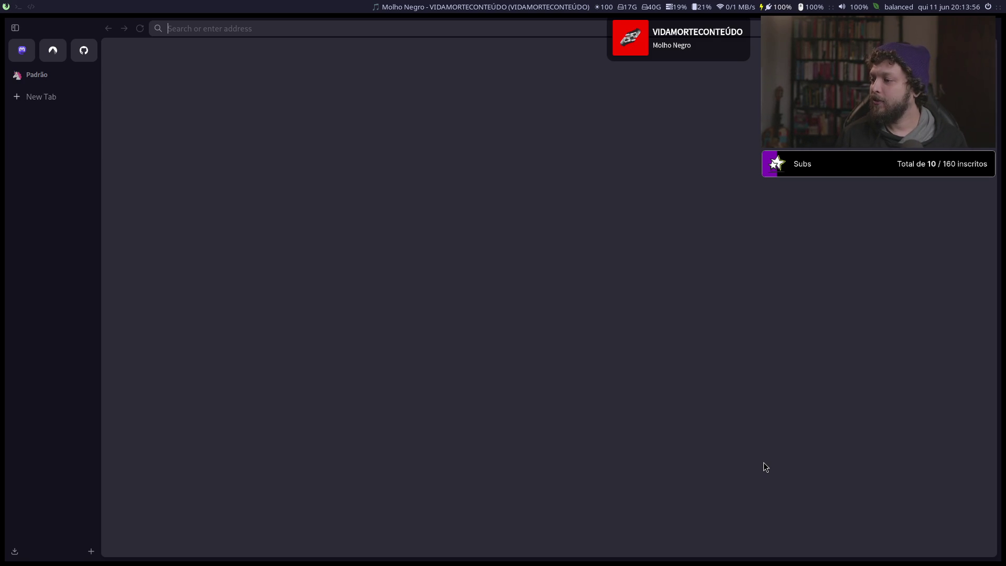
key(F11)
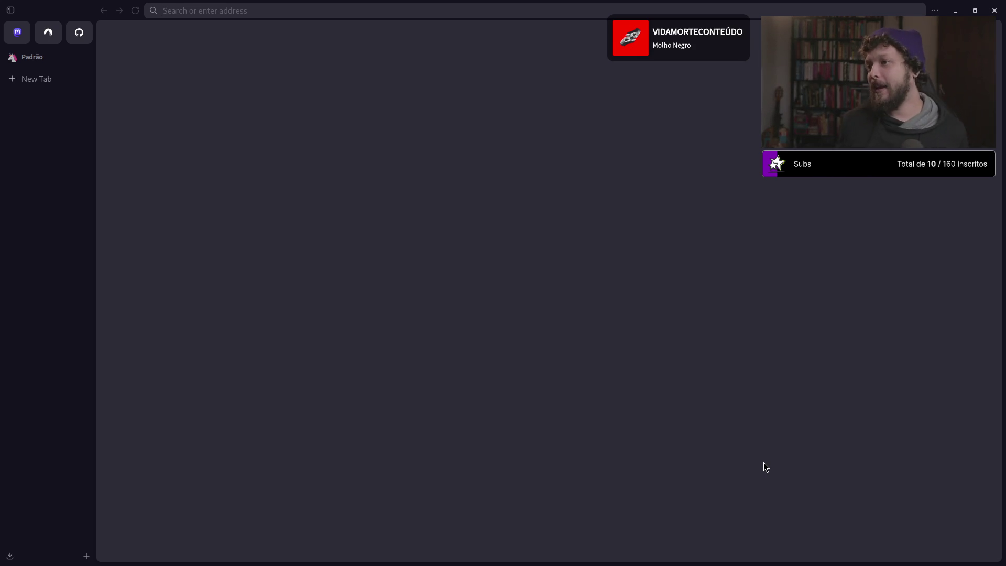
key(ctrl+l)
Open bc.dunossauro.com and collapse the tab sidebar.
text(bc.dun)
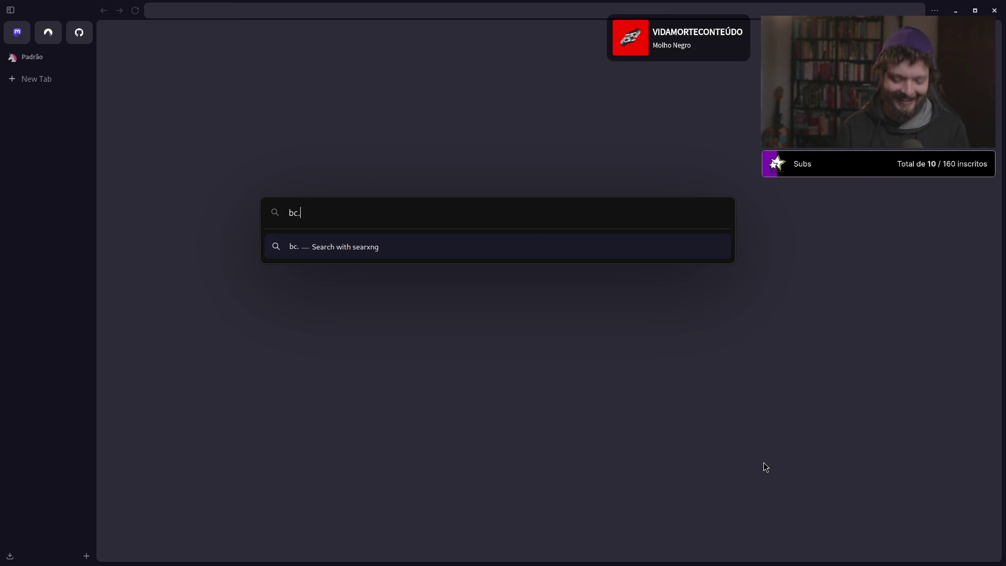
text(ossauro.com)
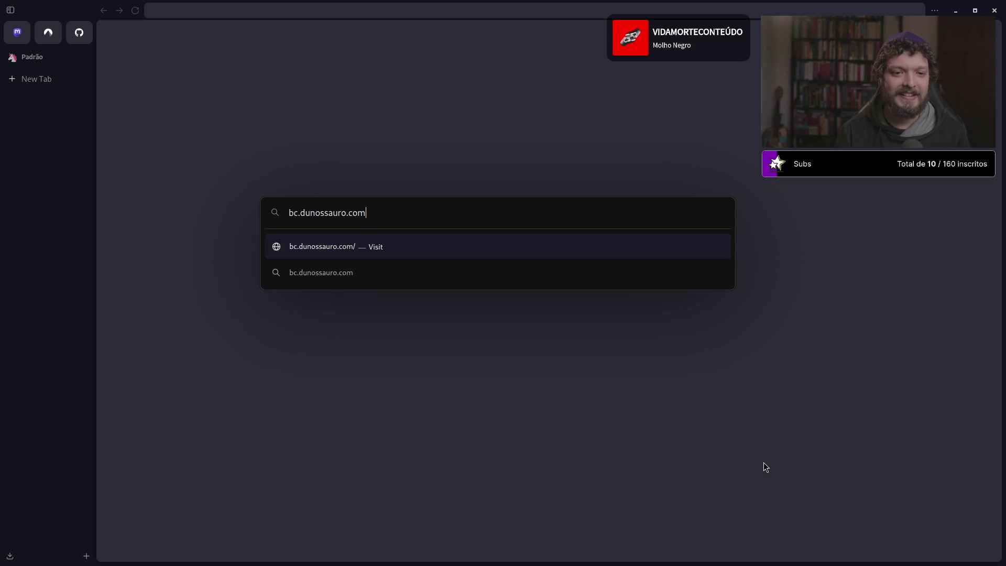
key(Return)
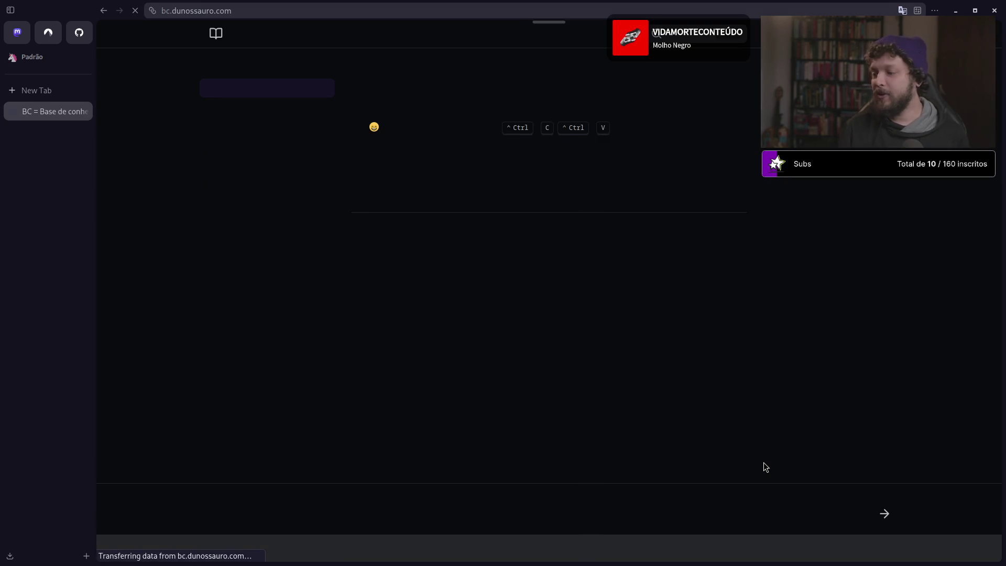
click(234, 17)
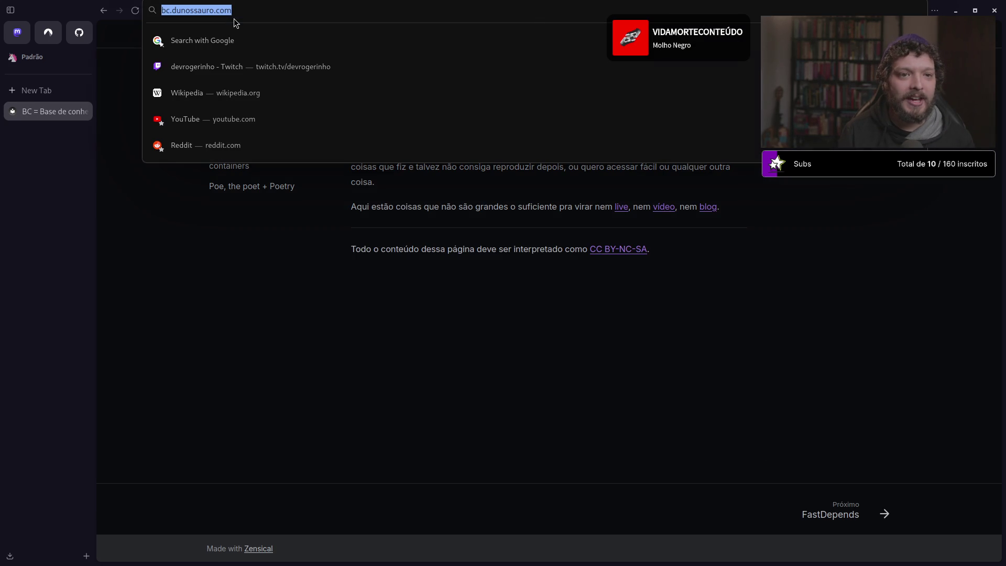
click(467, 350)
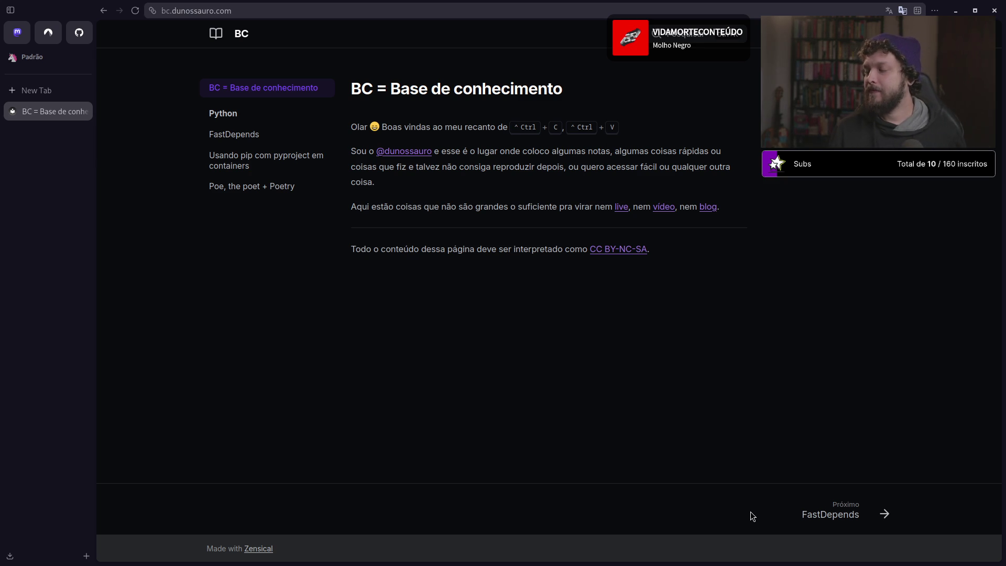
click(10, 10)
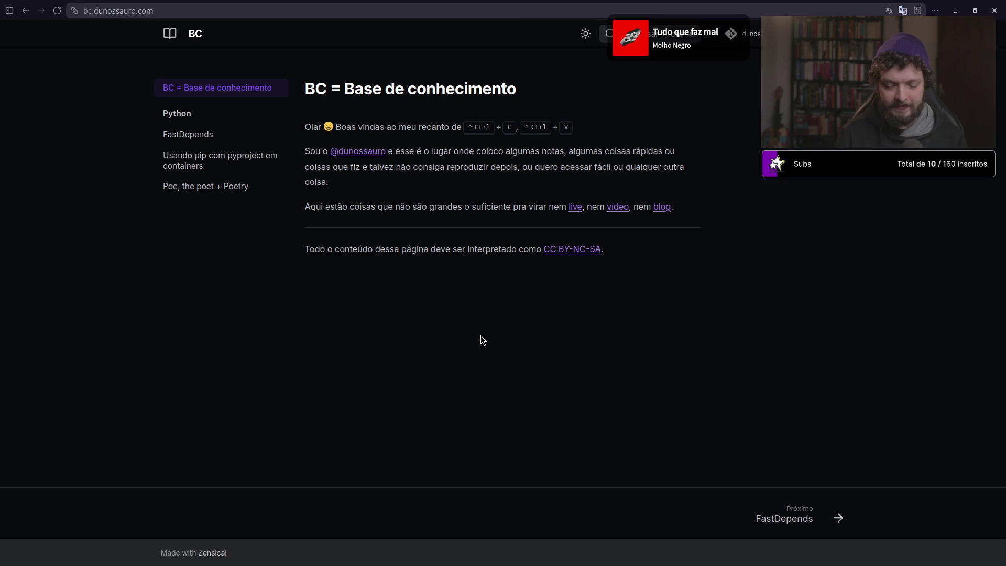
Page through the knowledge base with n and p to the Poe, the poet + Poetry note.
key(n)
key(n)
key(n)
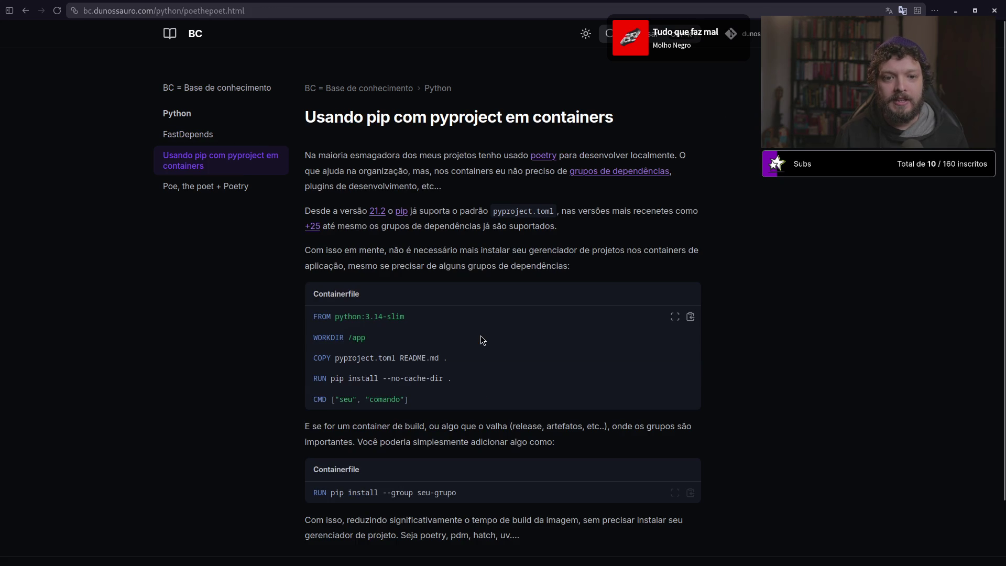
key(p)
key(p)
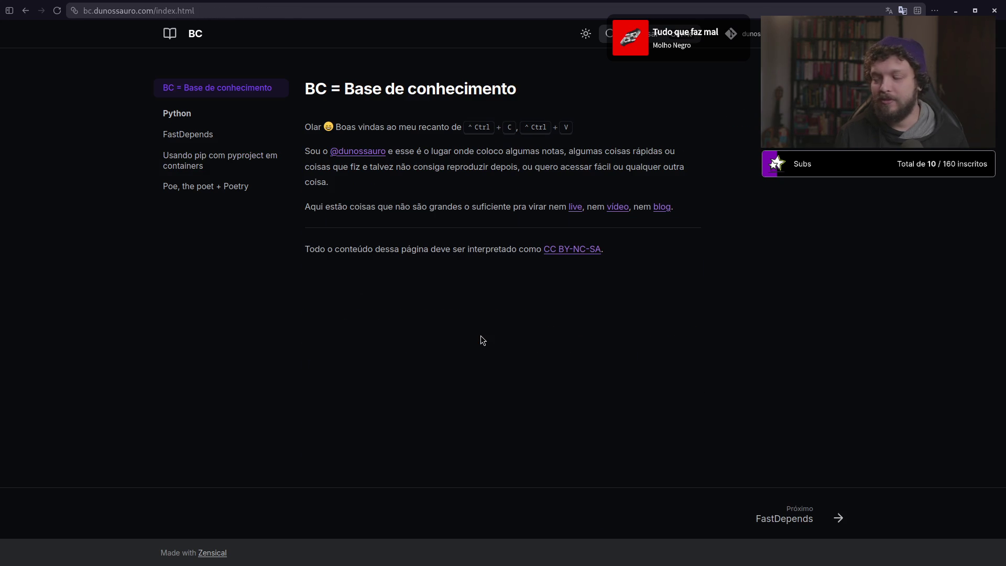
key(n)
key(n)
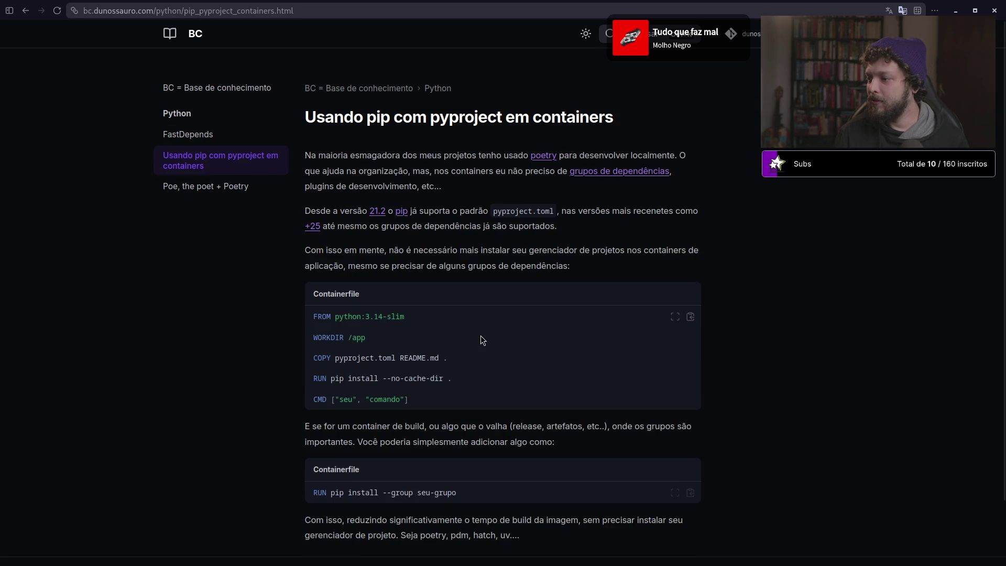
key(n)
key(p)
key(p)
key(p)
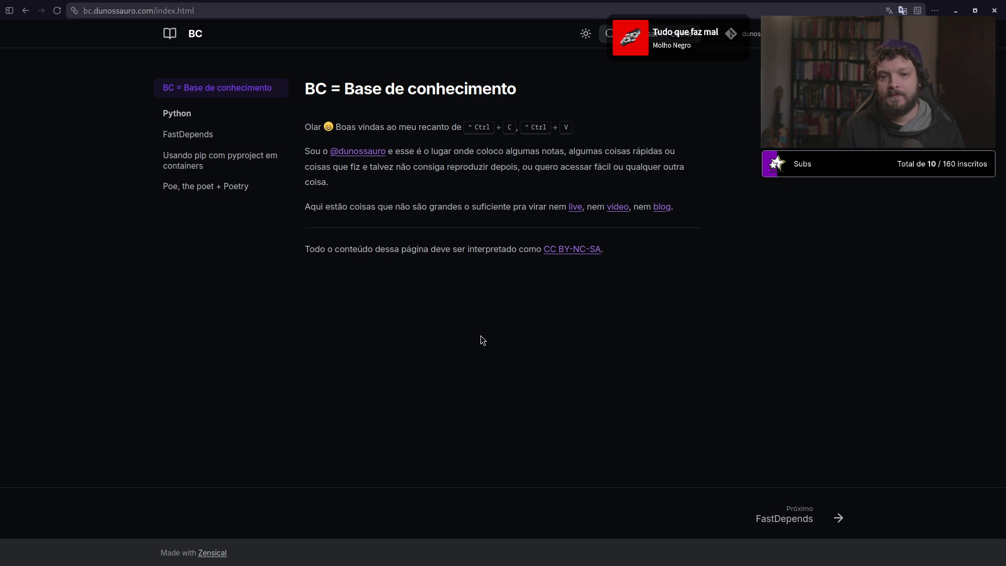
key(n)
key(n)
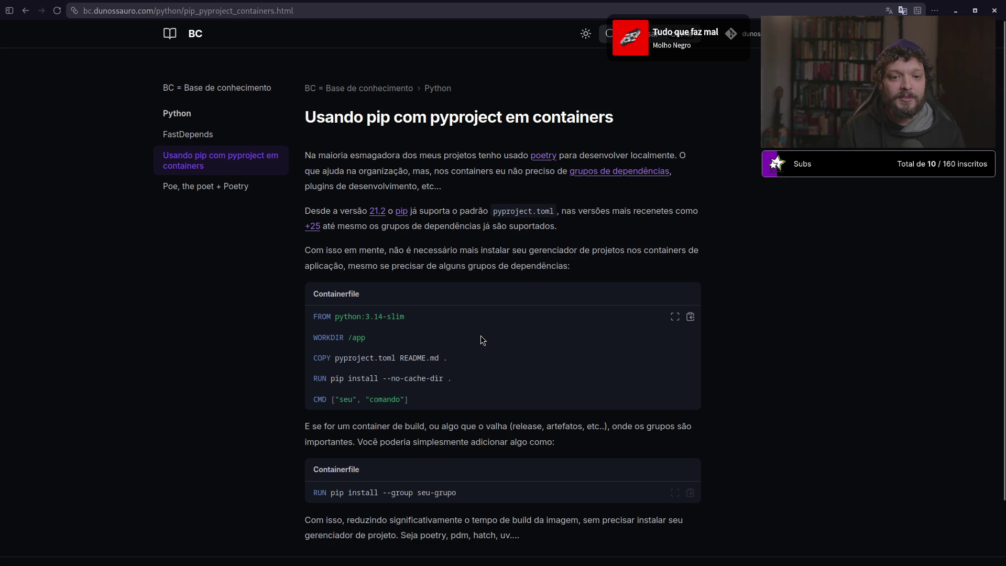
key(n)
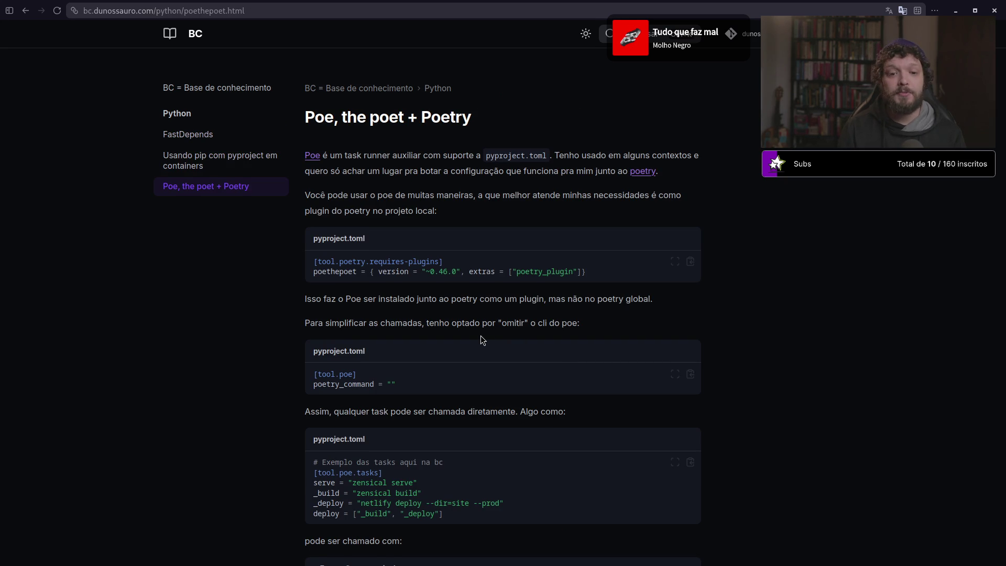
Select the poethepoet dependency line, zoom the page to 120%, and open the Poe link in a new tab.
scroll(481, 336, down, 3)
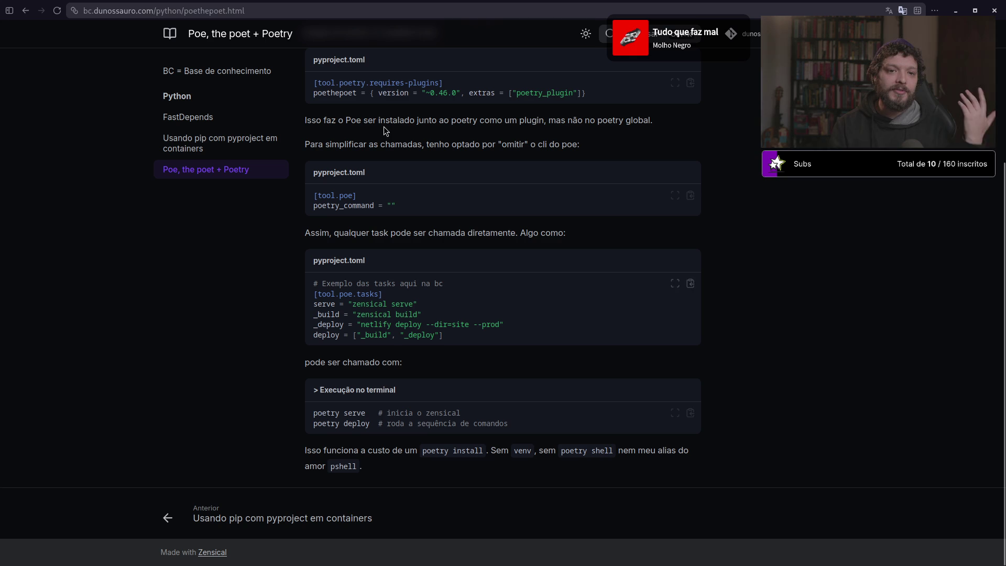
triple_click(380, 93)
click(380, 95)
scroll(386, 116, up, 1)
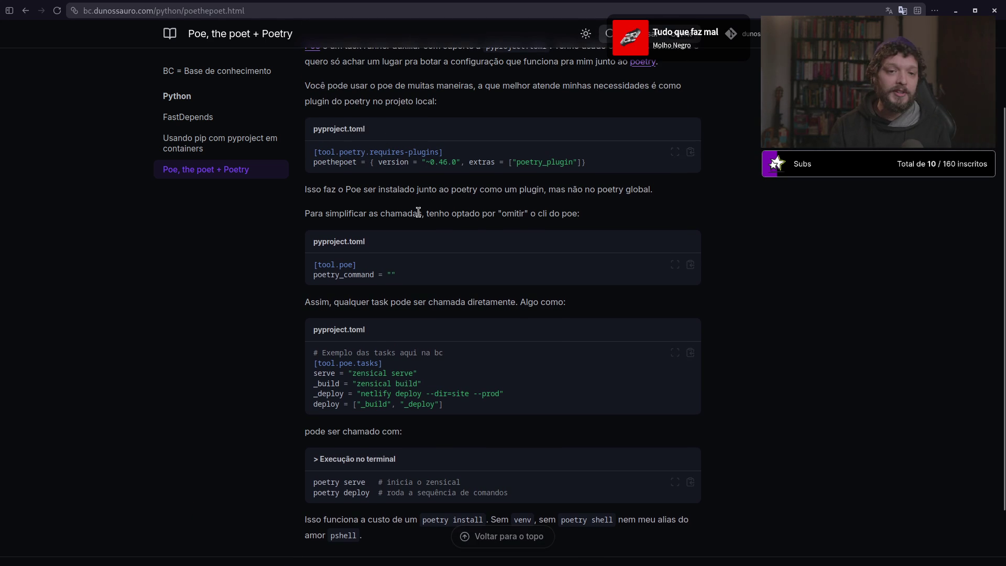
key(ctrl+plus)
key(ctrl+plus)
scroll(419, 213, up, 2)
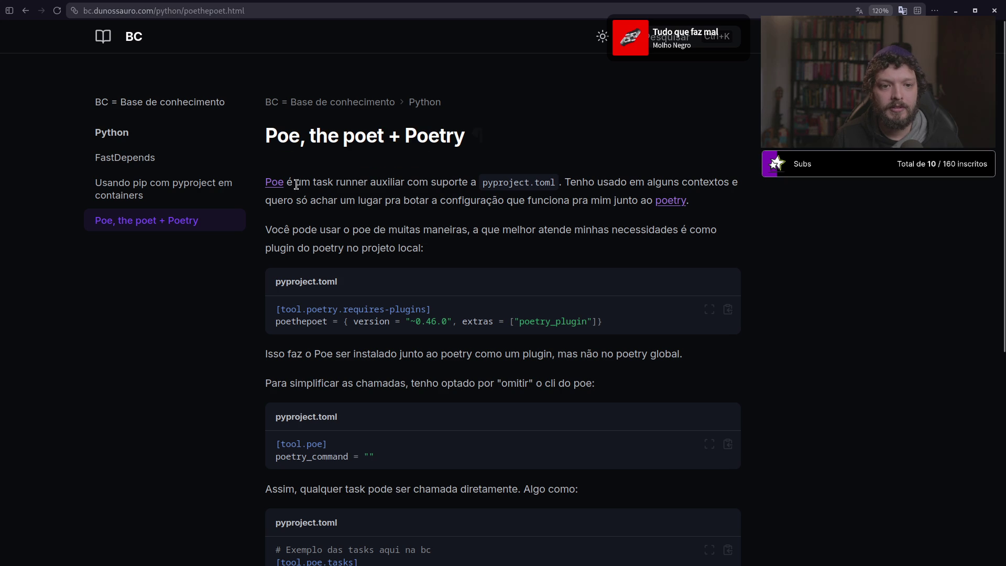
middle_click(275, 183)
Check the Poe the Poet docs tab's URL, then return to the Poe, the poet + Poetry tab.
click(42, 135)
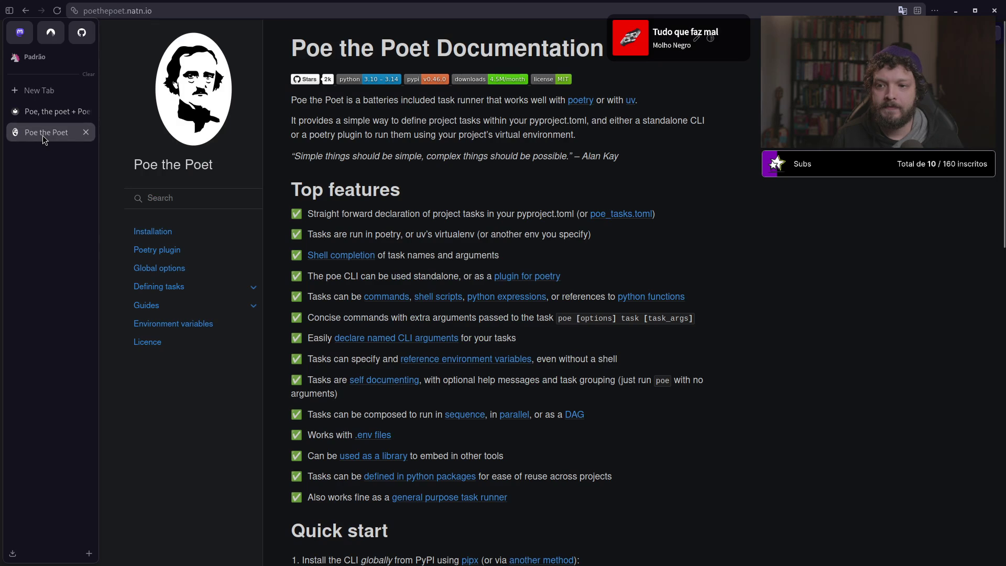
click(265, 10)
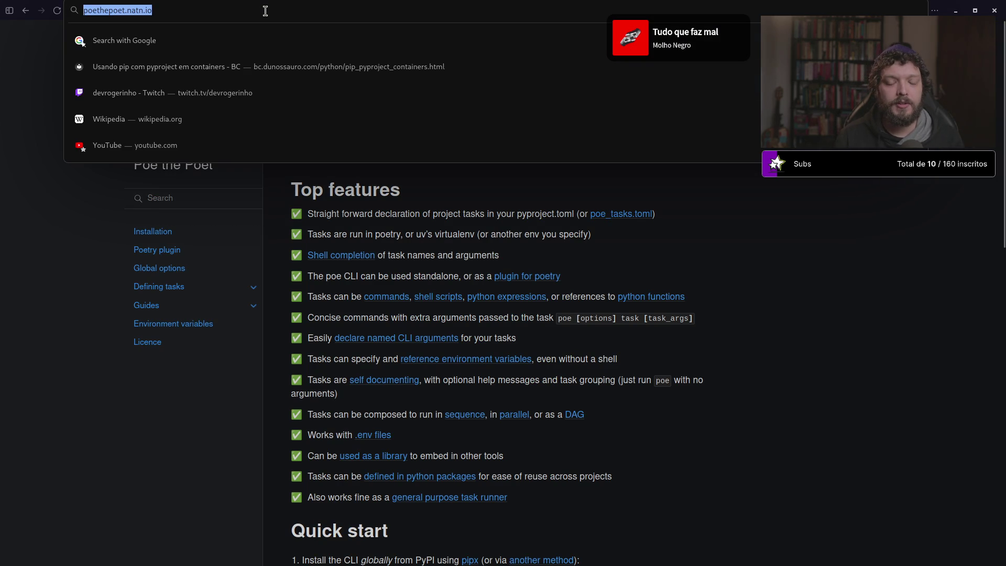
click(848, 326)
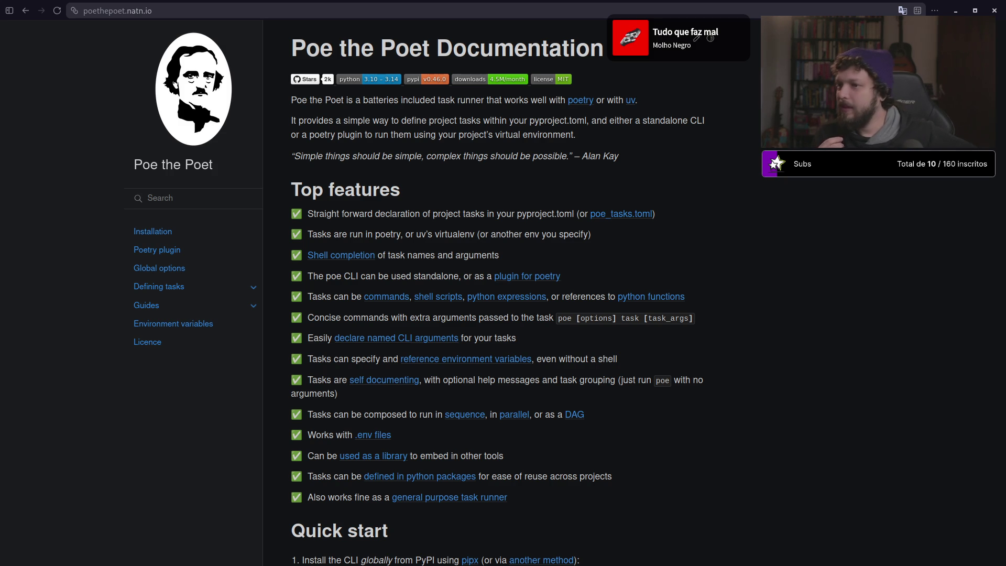
mouse_move(49, 132)
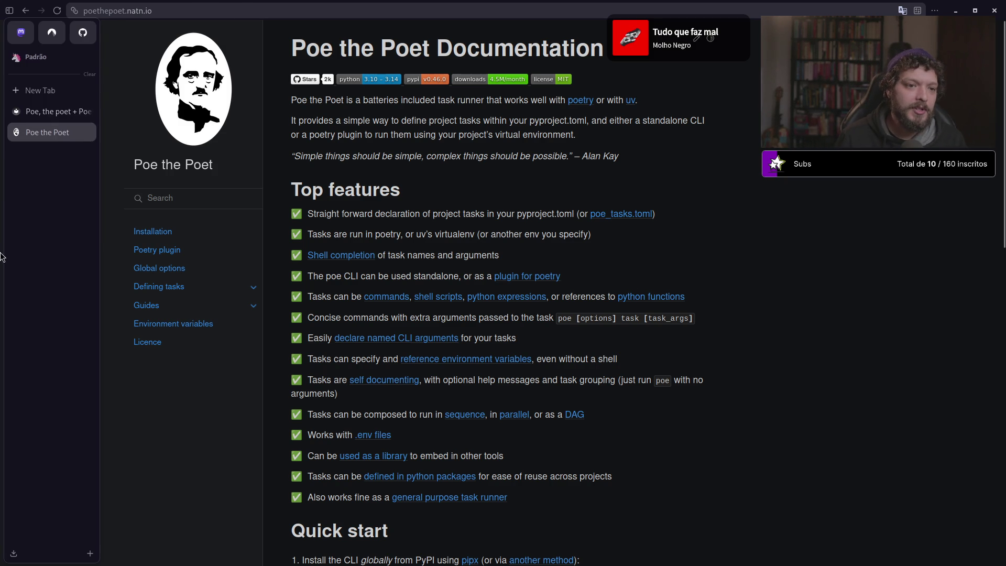
click(49, 113)
scroll(496, 373, down, 6)
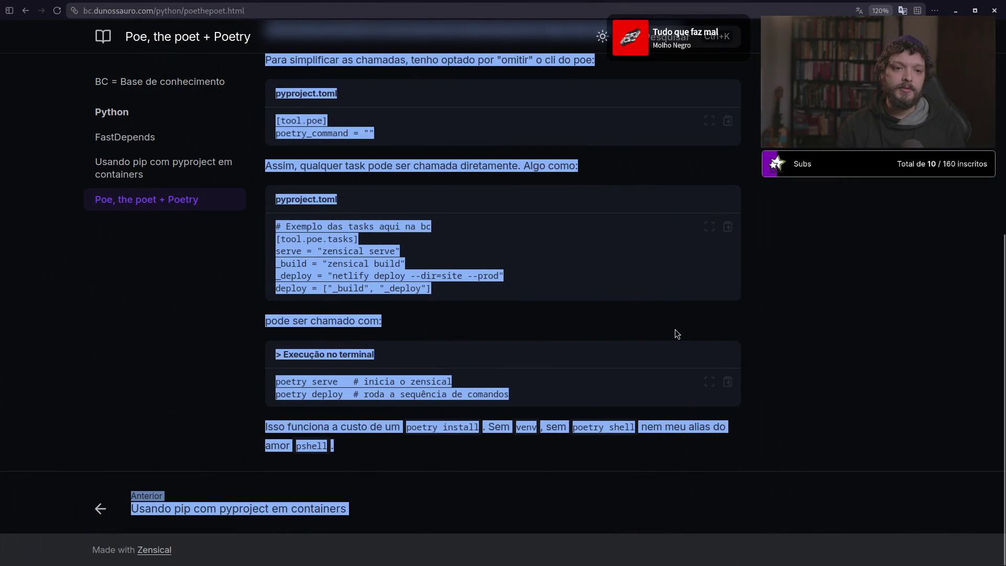
click(656, 328)
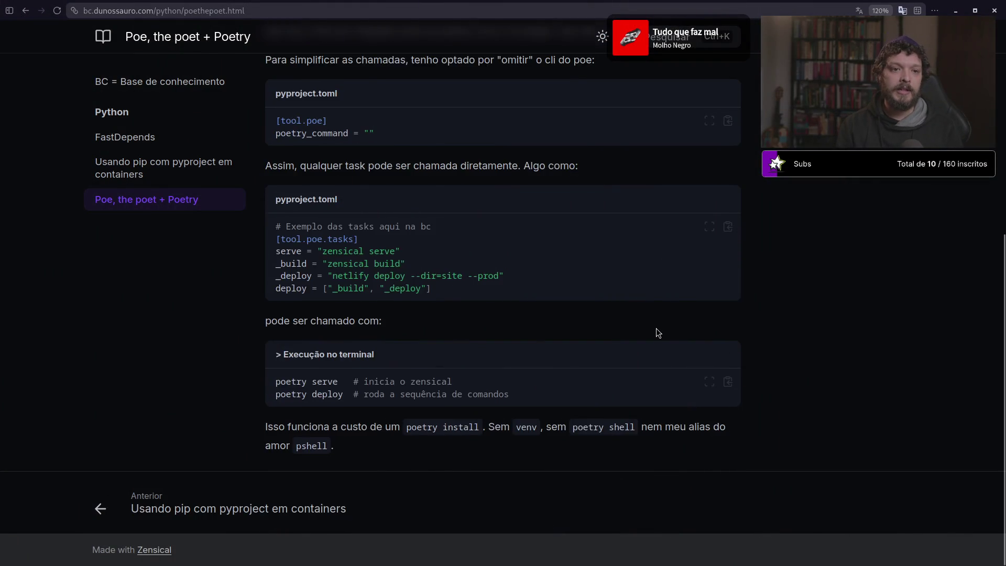
Search 'taskipy github' in a new tab and open the taskipy/taskipy GitHub repository.
scroll(657, 328, up, 6)
key(ctrl+alt+c)
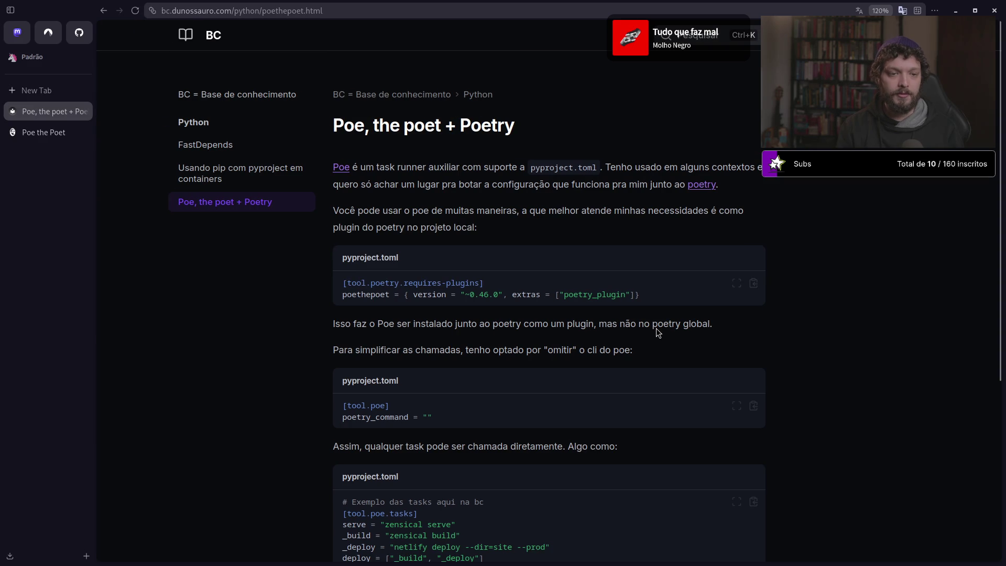
key(ctrl+t)
text(taskipy githu)
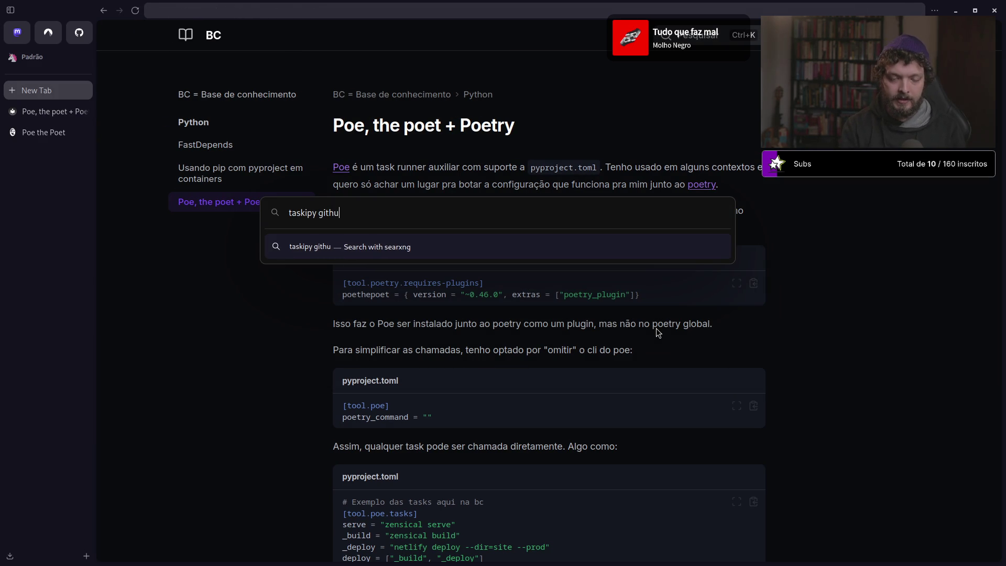
key(Return)
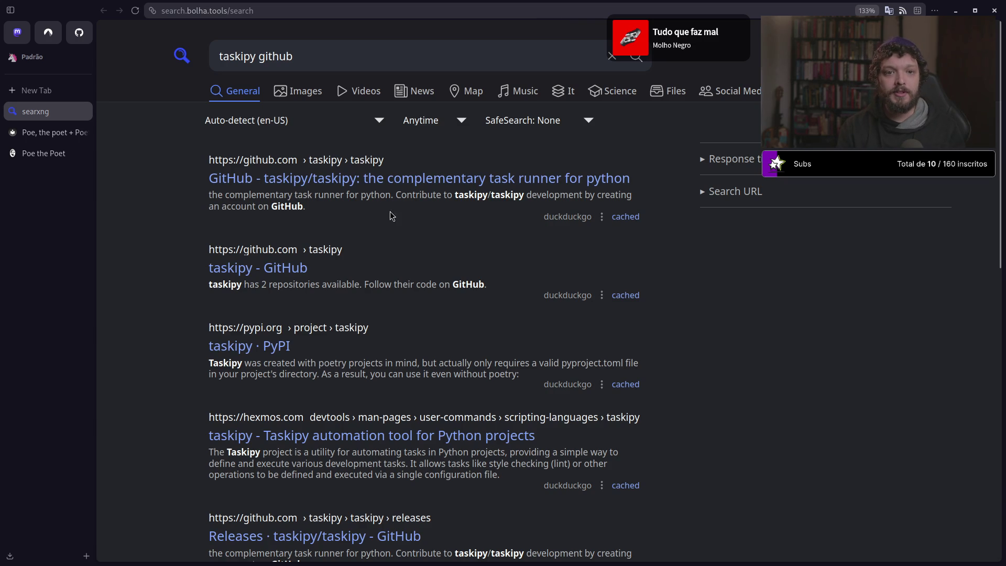
click(393, 180)
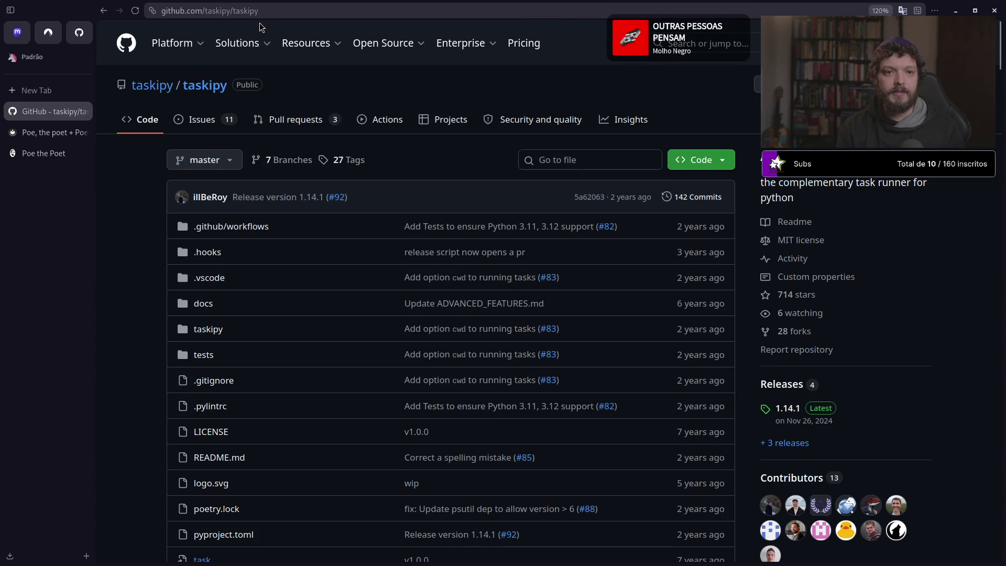
Open taskipy's pyproject.toml, enlarge the page, and mark line 26 with the psutil dependency.
click(261, 10)
click(105, 301)
scroll(227, 472, down, 3)
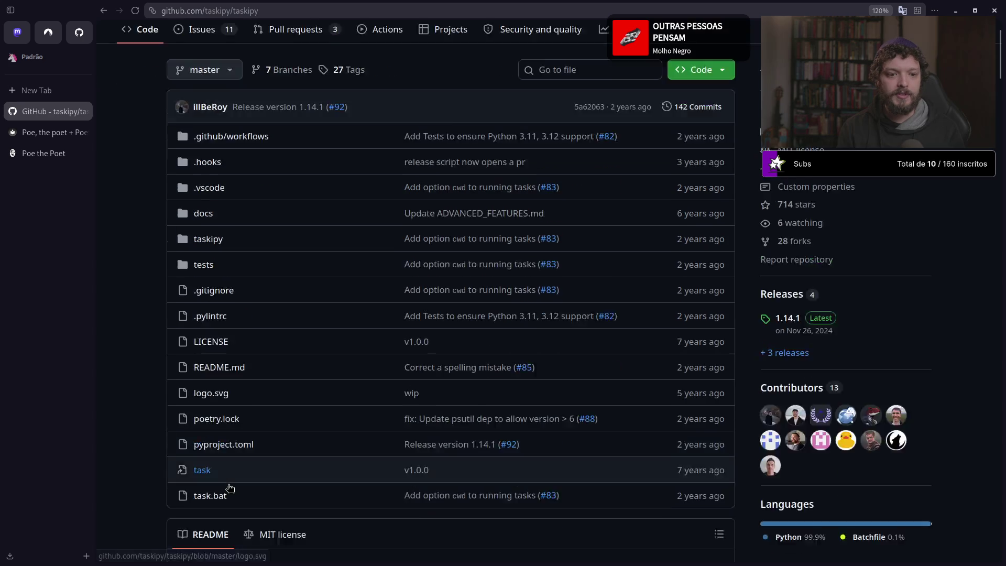
click(218, 364)
scroll(538, 331, down, 5)
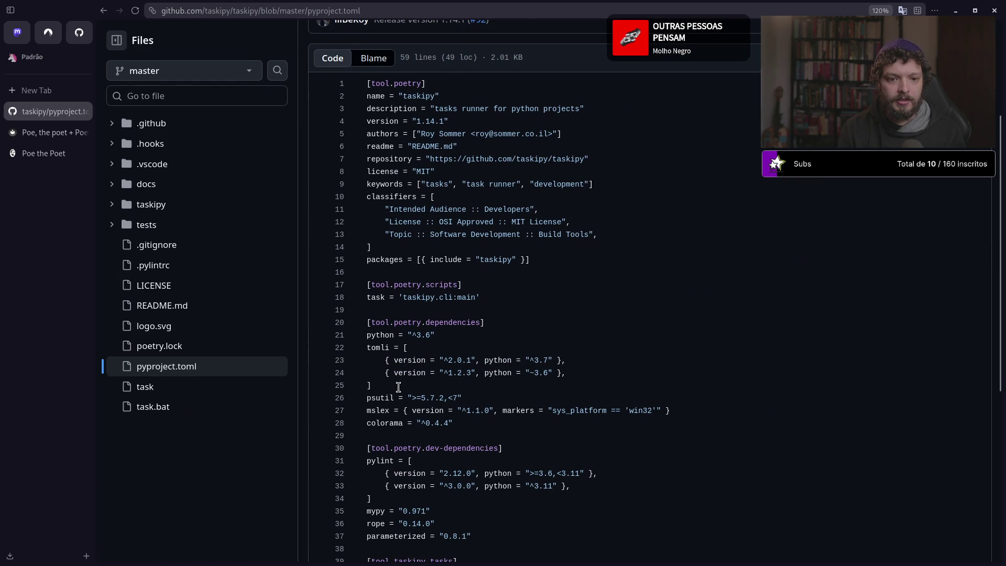
key(ctrl+plus)
scroll(356, 366, down, 2)
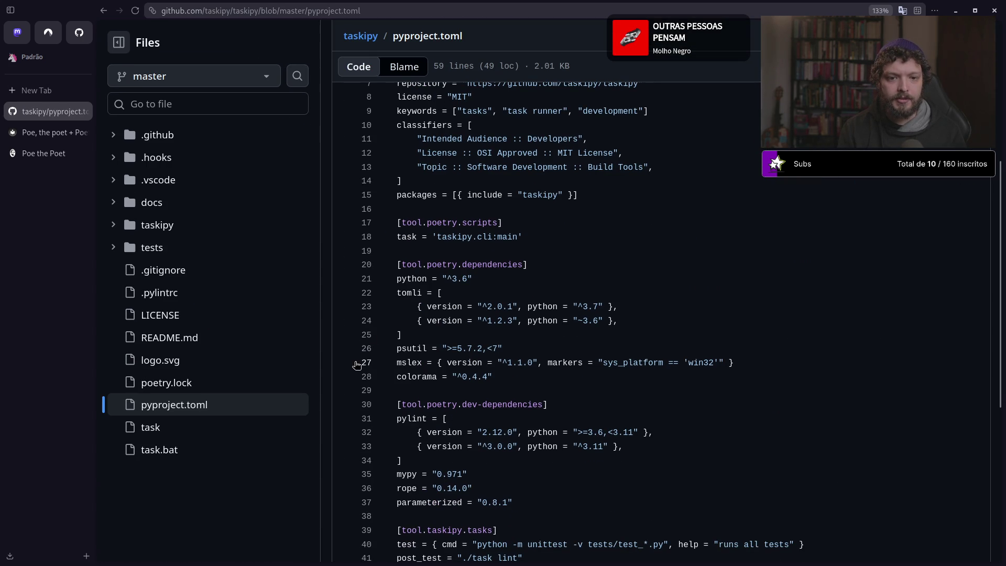
click(366, 350)
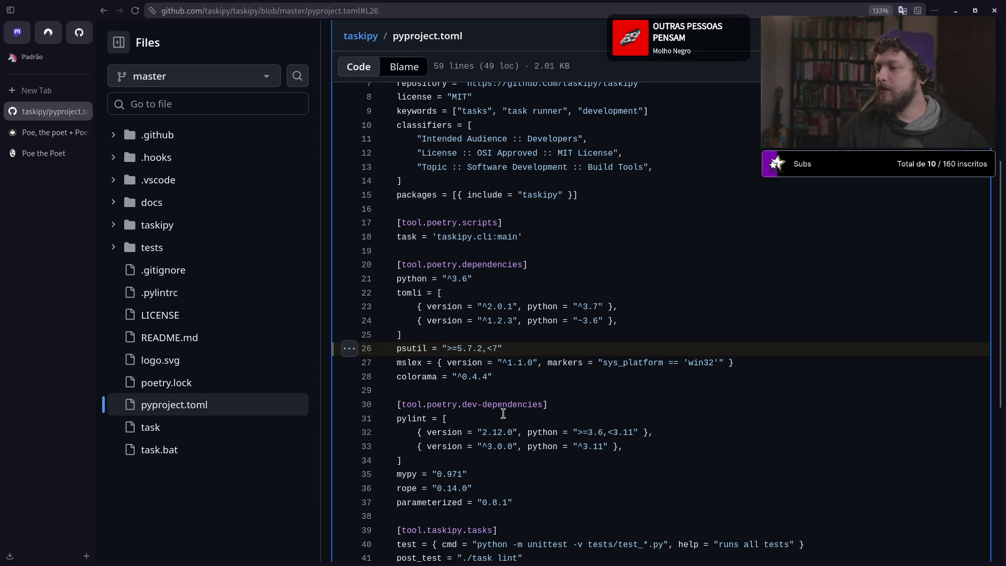
Return to the taskipy repository front page and list its open issues.
key(alt+Left)
scroll(501, 416, up, 4)
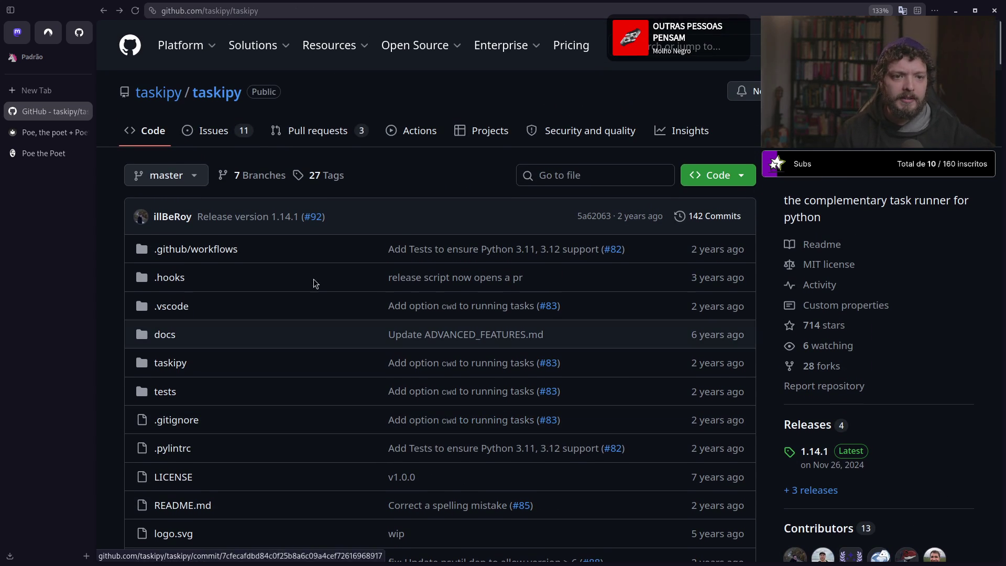
click(227, 134)
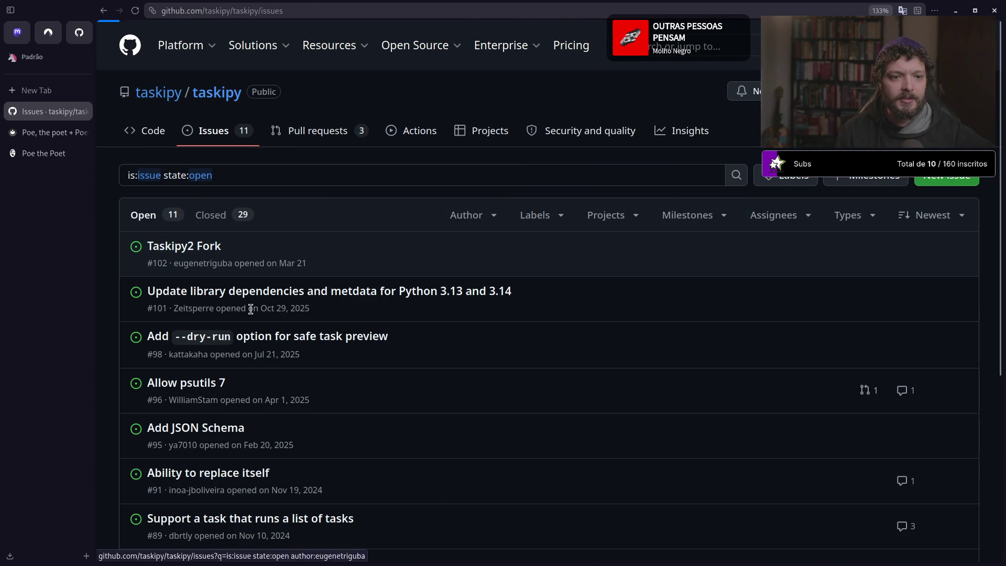
Follow issue #102's sr.ht link to skim the taskipy2 fork README, then return to the issue.
click(199, 246)
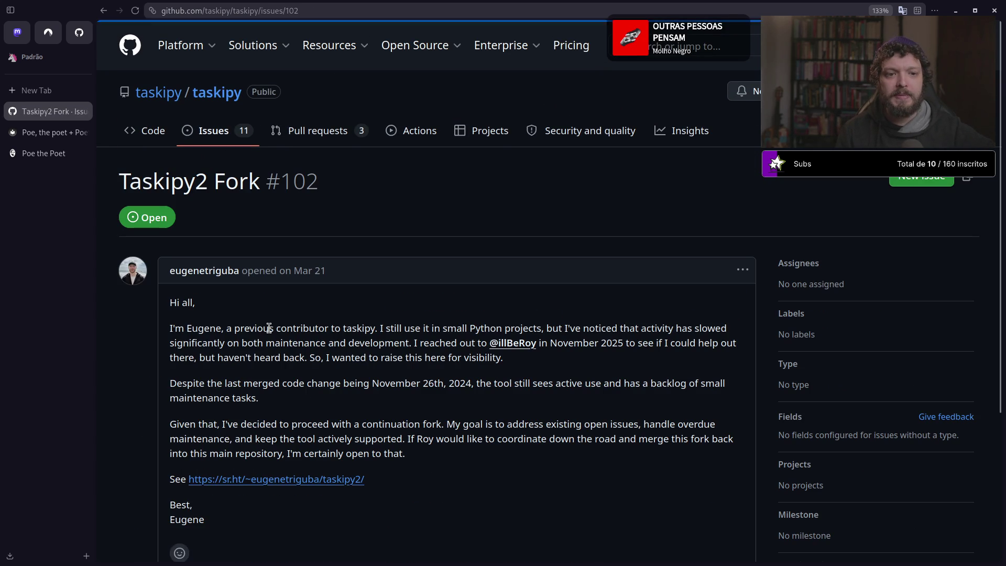
click(345, 14)
click(526, 317)
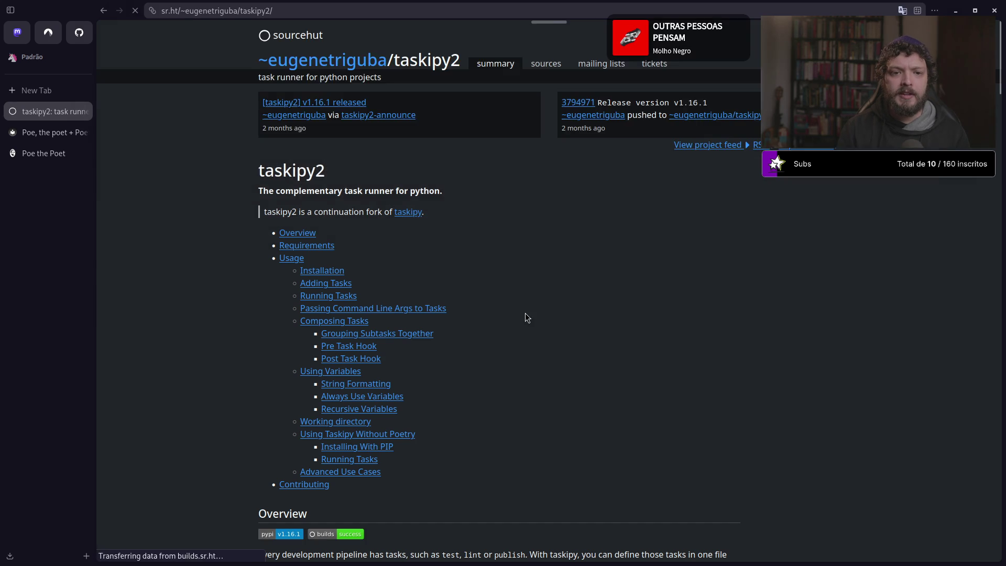
scroll(527, 317, down, 15)
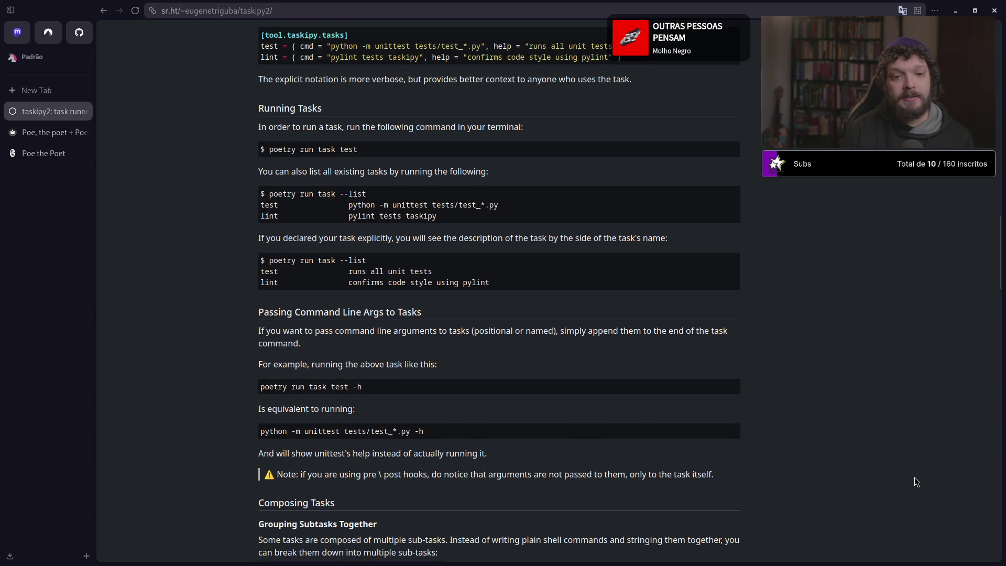
scroll(696, 436, up, 20)
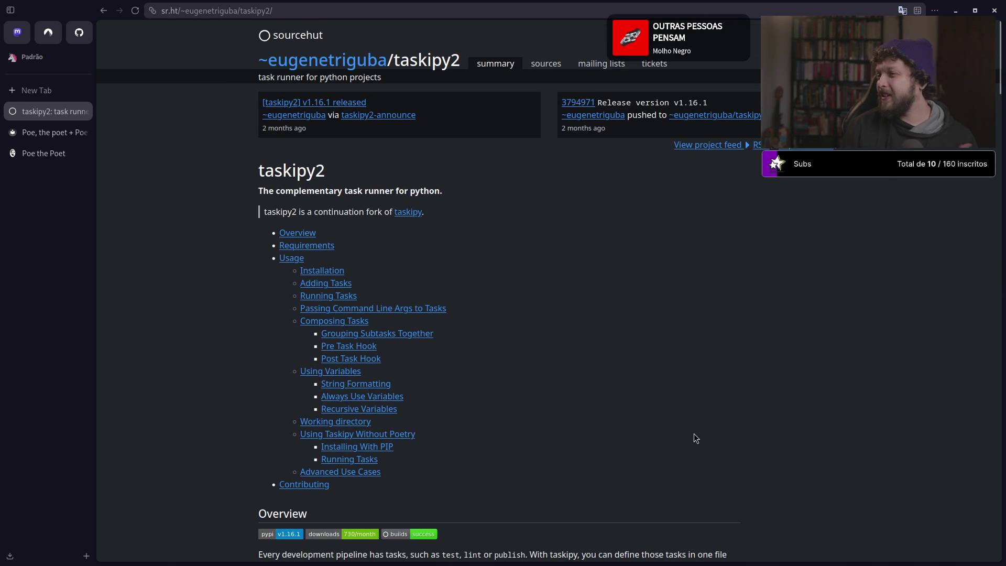
key(alt+Left)
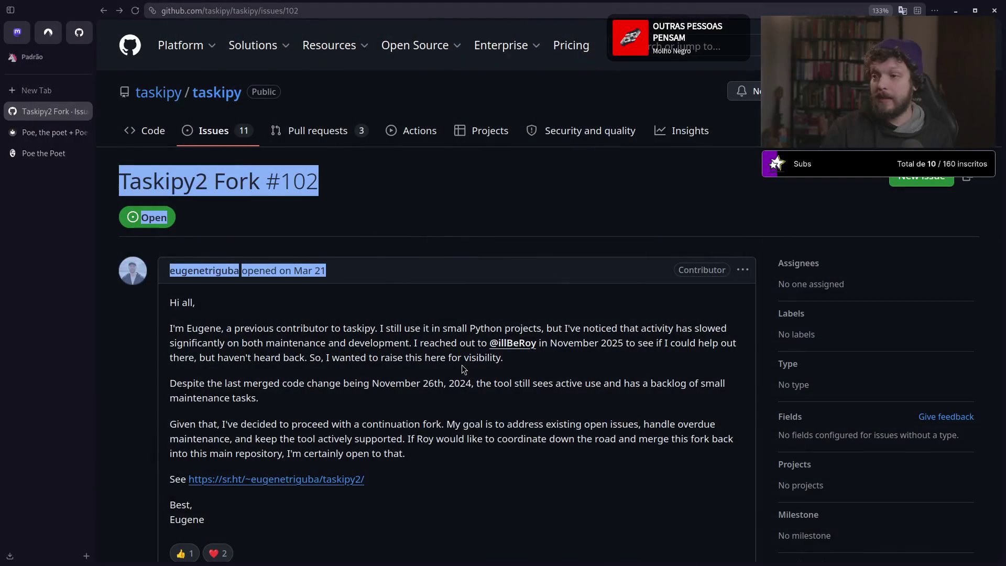
Switch from issue #102 to the 'Poe, the poet + Poetry' notes, then to the Poe the Poet docs.
click(46, 138)
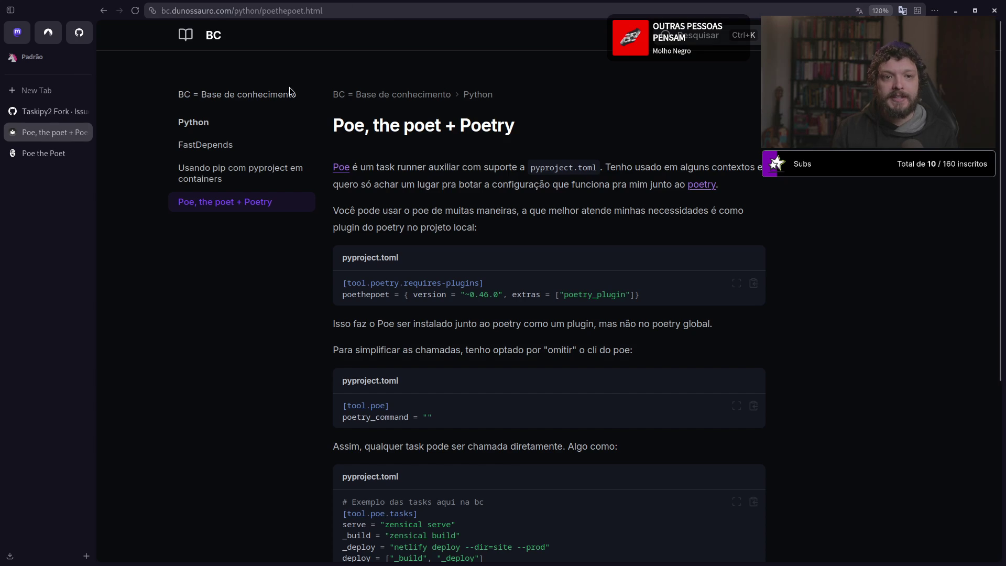
click(34, 154)
click(295, 12)
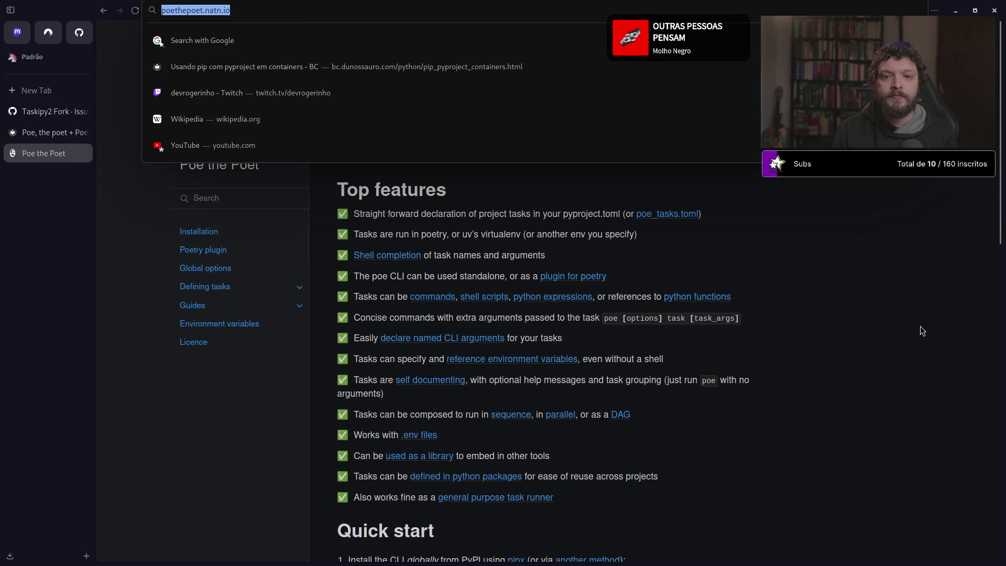
Go to Defining tasks > Standard task options in the Poe the Poet docs.
click(922, 331)
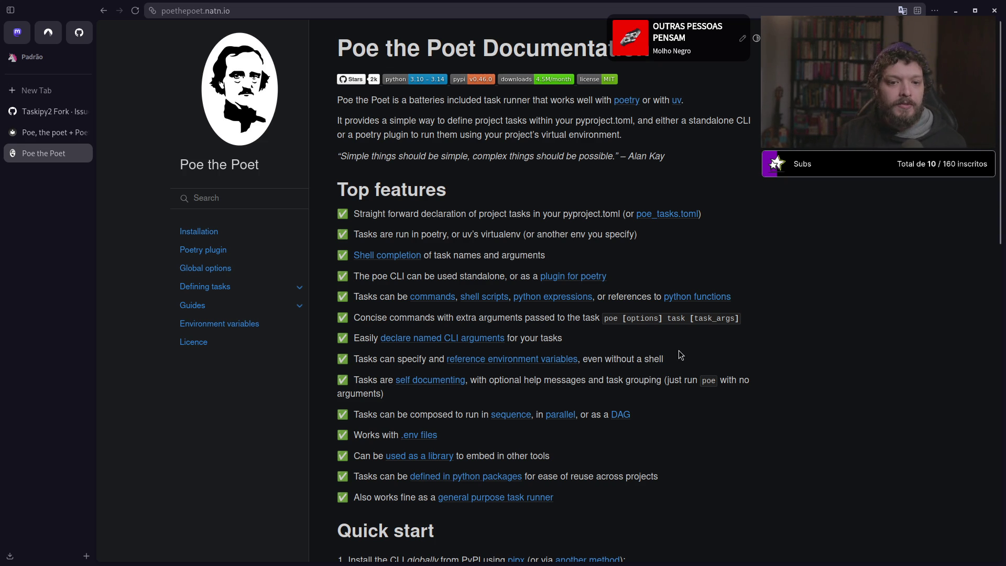
click(215, 289)
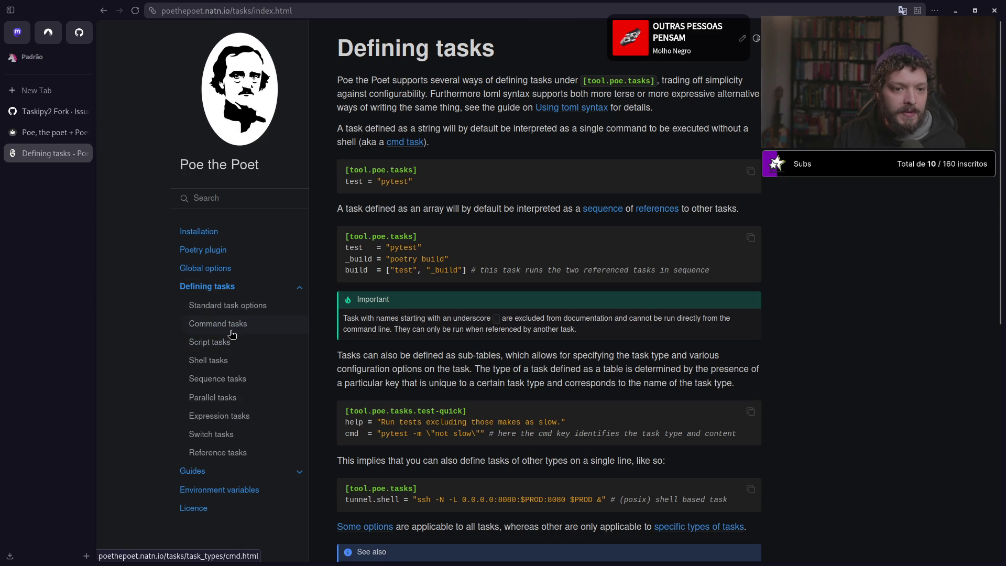
click(234, 307)
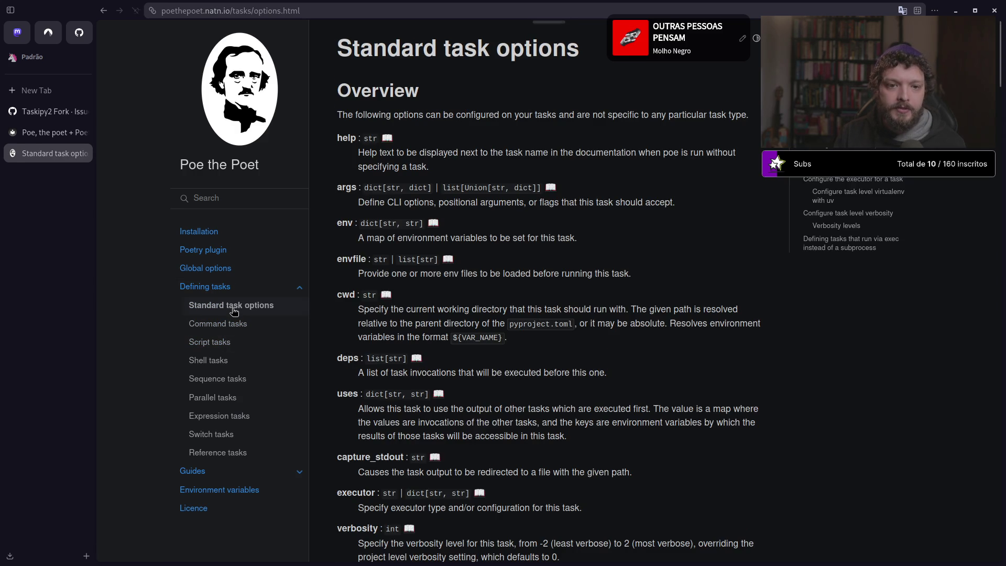
Read the Command tasks page zoomed in, highlighting its pytest example command.
key(ctrl+plus)
key(ctrl+plus)
click(215, 352)
scroll(487, 319, down, 5)
scroll(488, 321, up, 6)
scroll(488, 321, up, 1)
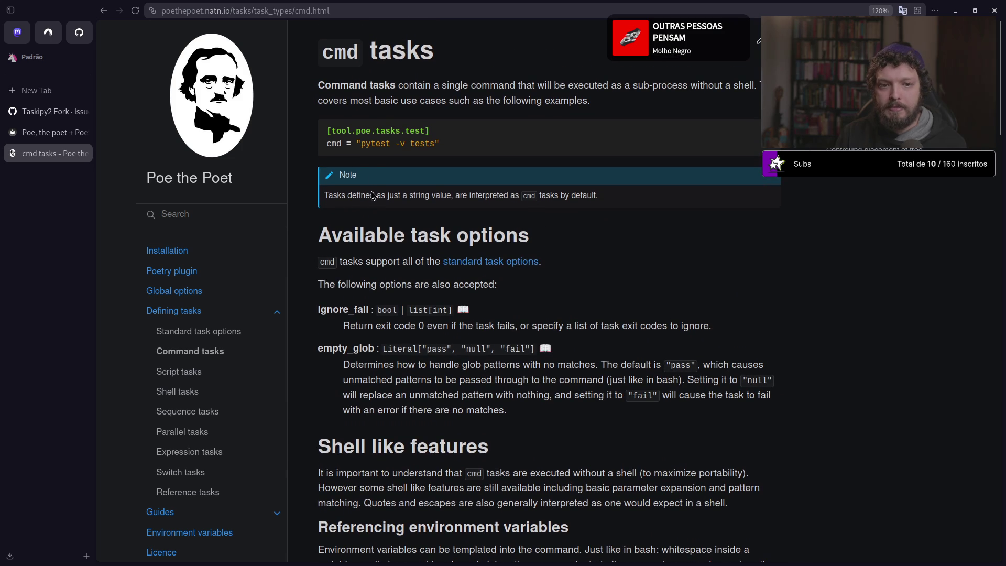
triple_click(376, 150)
triple_click(376, 150)
click(378, 141)
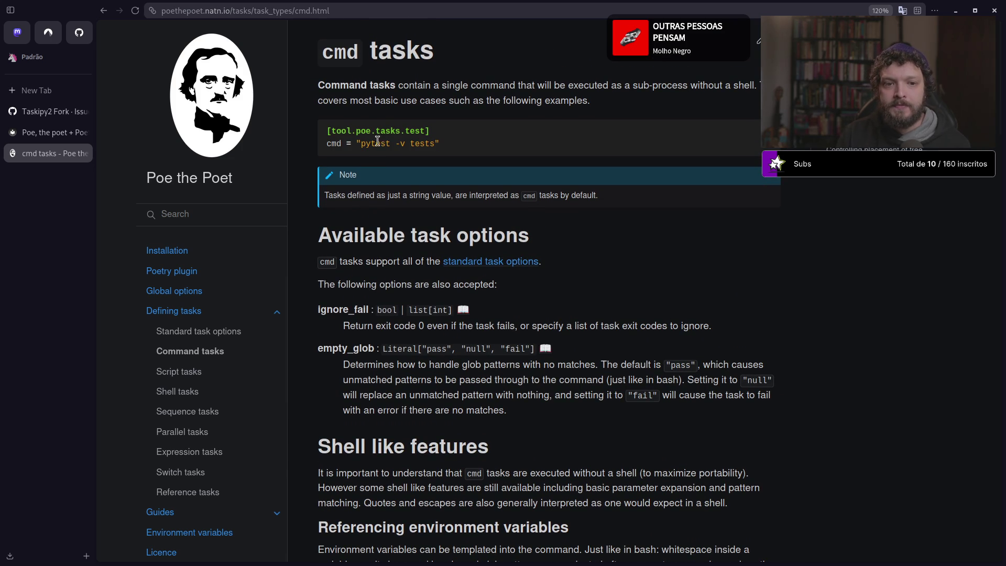
double_click(388, 131)
double_click(413, 132)
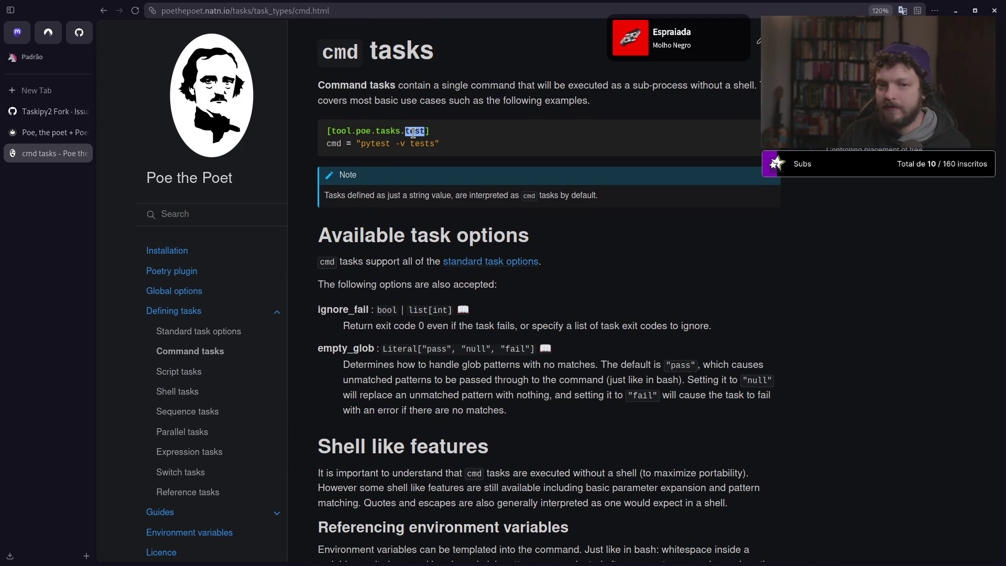
Read the Script tasks page at 150% zoom, highlighting the fetch example lines.
click(189, 375)
triple_click(450, 149)
click(450, 149)
triple_click(450, 149)
click(450, 149)
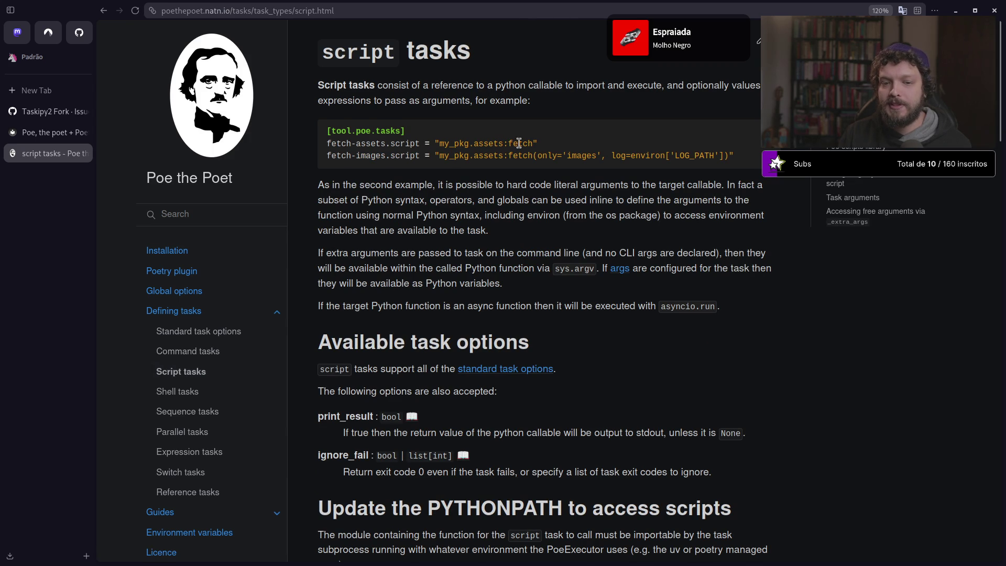
key(ctrl+plus)
key(ctrl+plus)
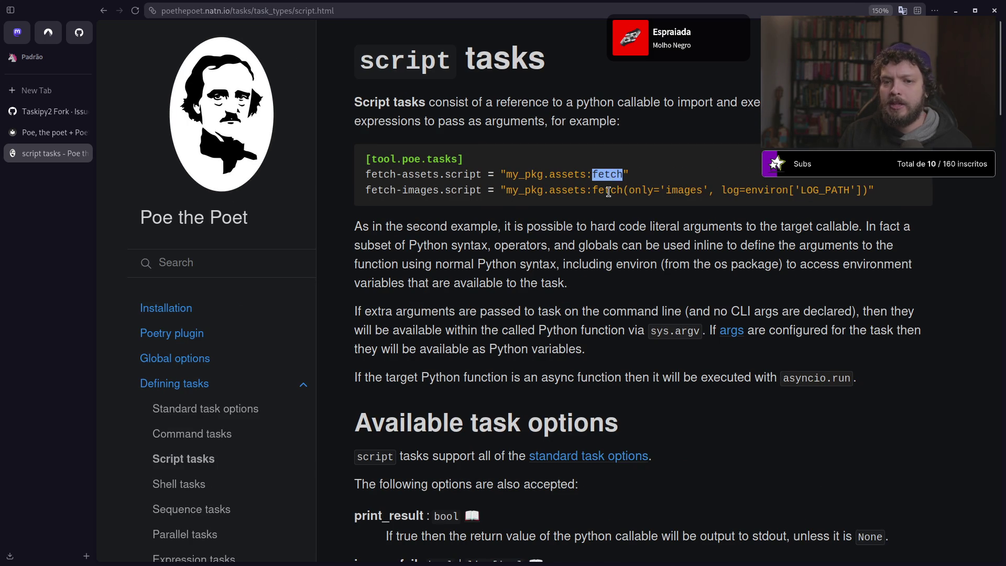
triple_click(609, 192)
click(608, 191)
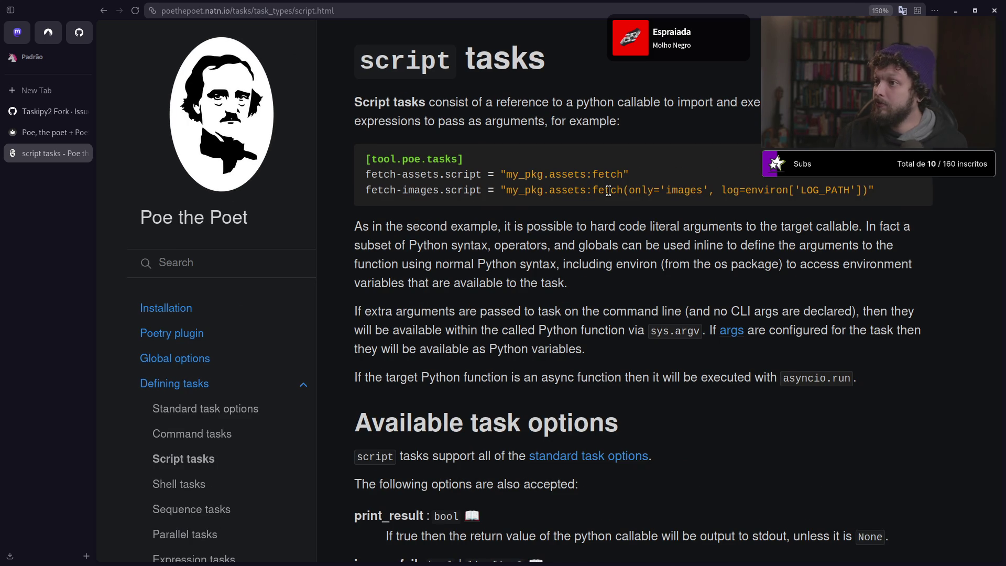
scroll(614, 234, down, 10)
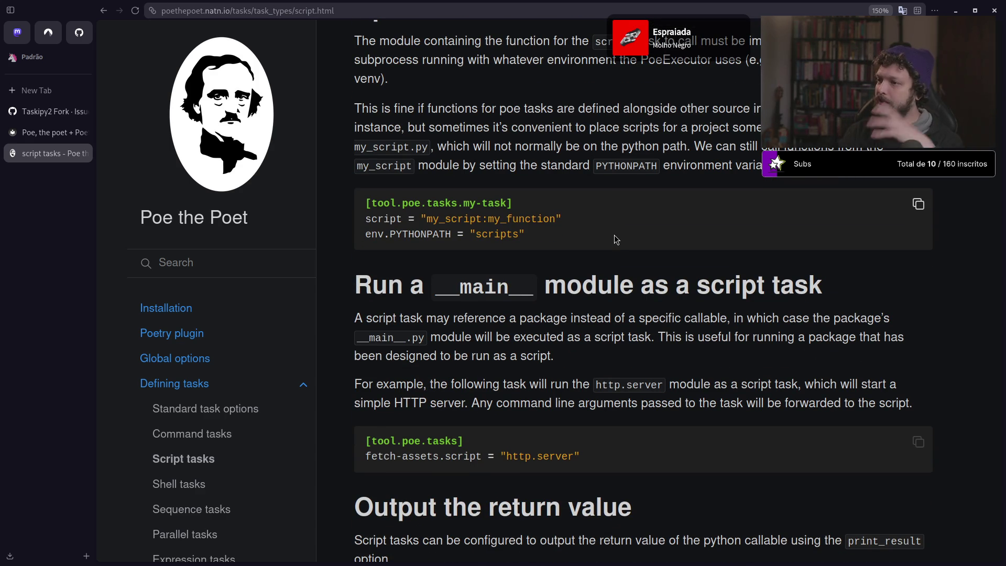
Open Shell tasks and highlight the multi-line pfwd ssh-tunnel example.
click(210, 484)
mouse_move(366, 242)
mouse_down()
mouse_move(419, 272)
mouse_move(418, 286)
mouse_up()
click(418, 286)
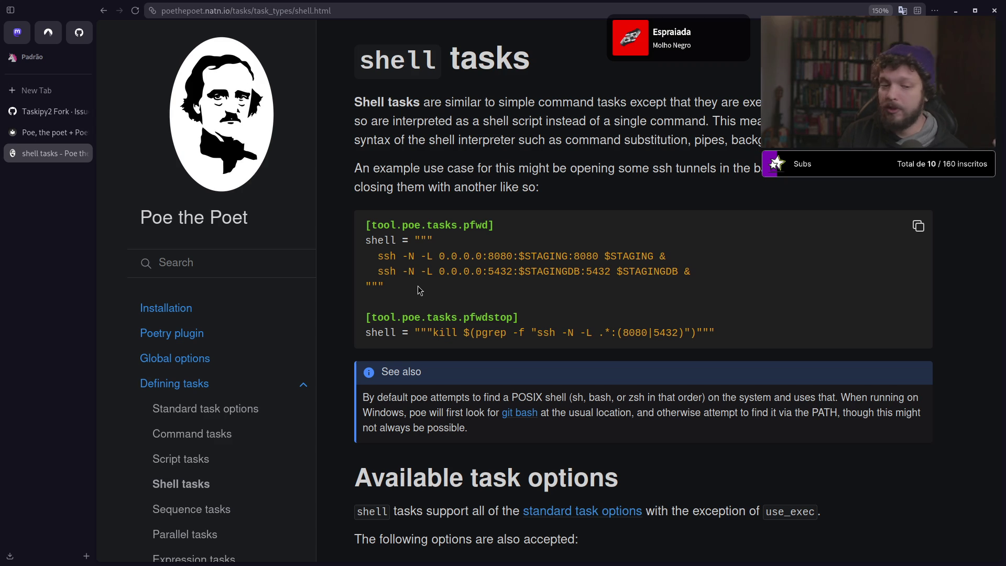
Open Sequence tasks from the sidebar to see the release example chaining test, build, _publish.
scroll(274, 344, down, 3)
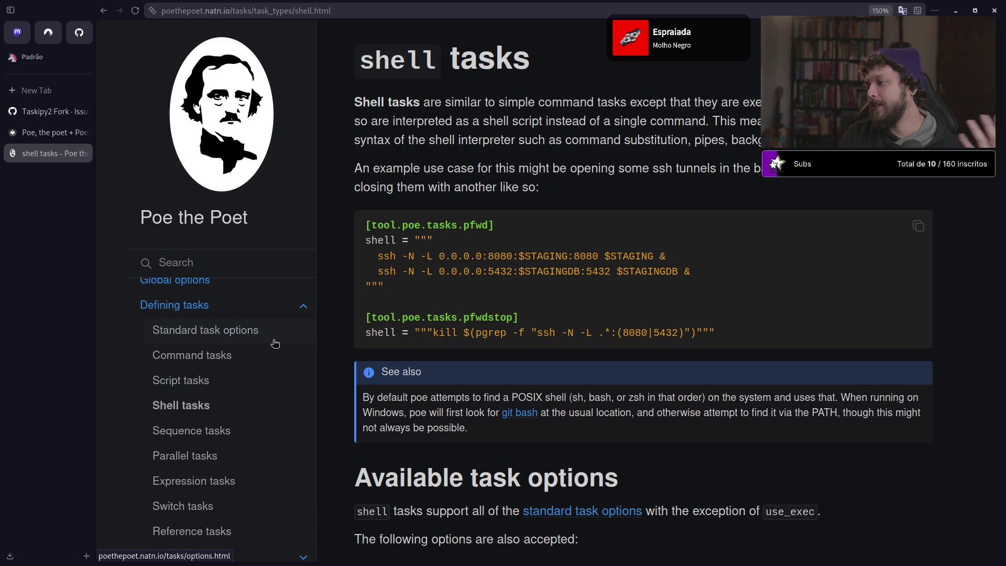
click(222, 439)
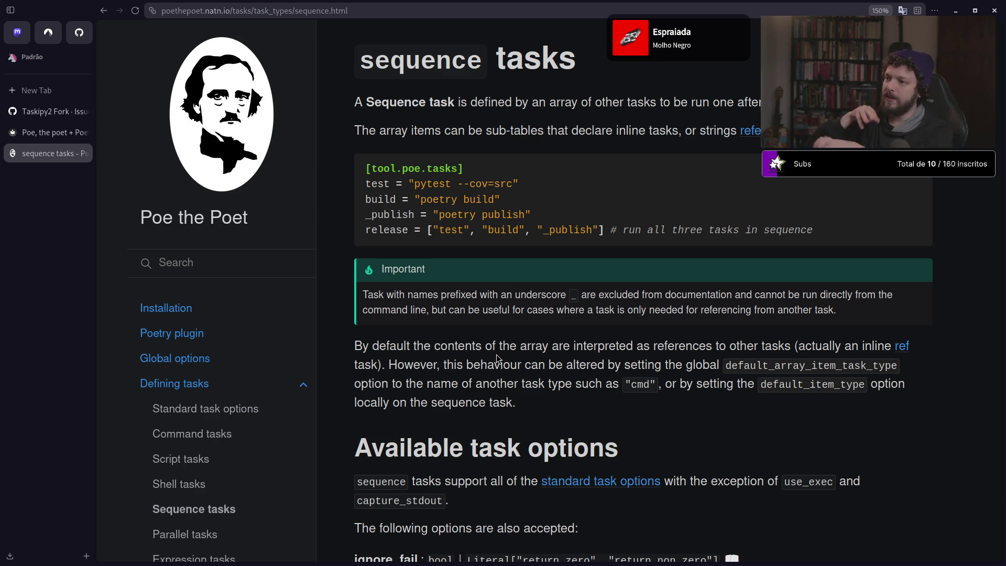
Read through the sequence tasks page, highlighting the ignore_fail = true example line.
scroll(496, 354, down, 5)
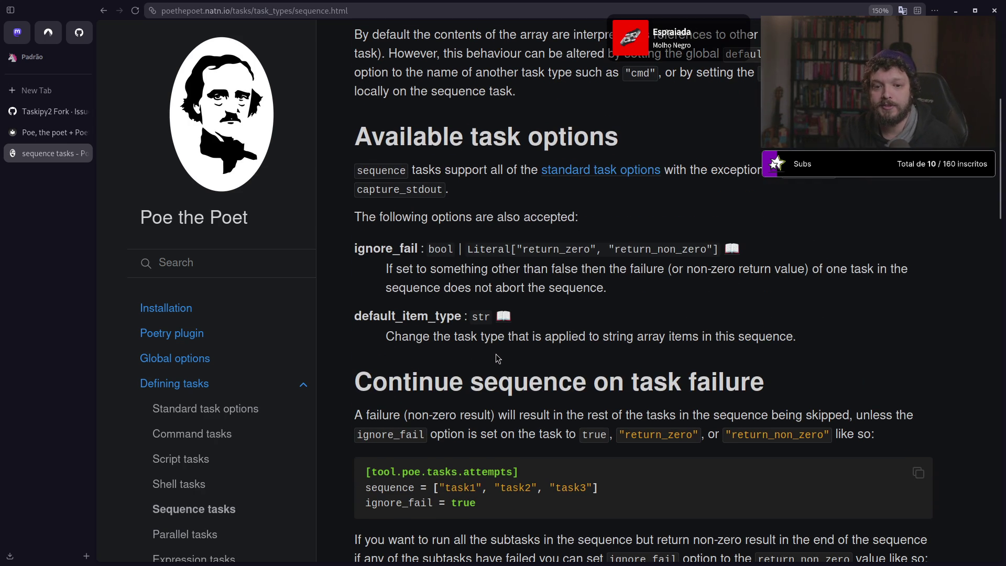
scroll(497, 353, down, 4)
triple_click(428, 294)
scroll(428, 292, down, 5)
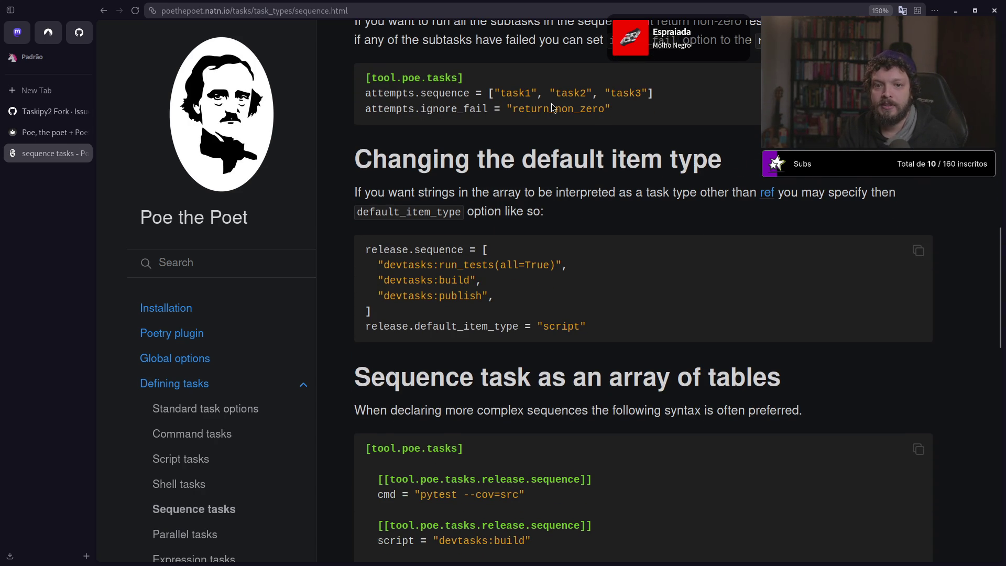
scroll(551, 182, down, 2)
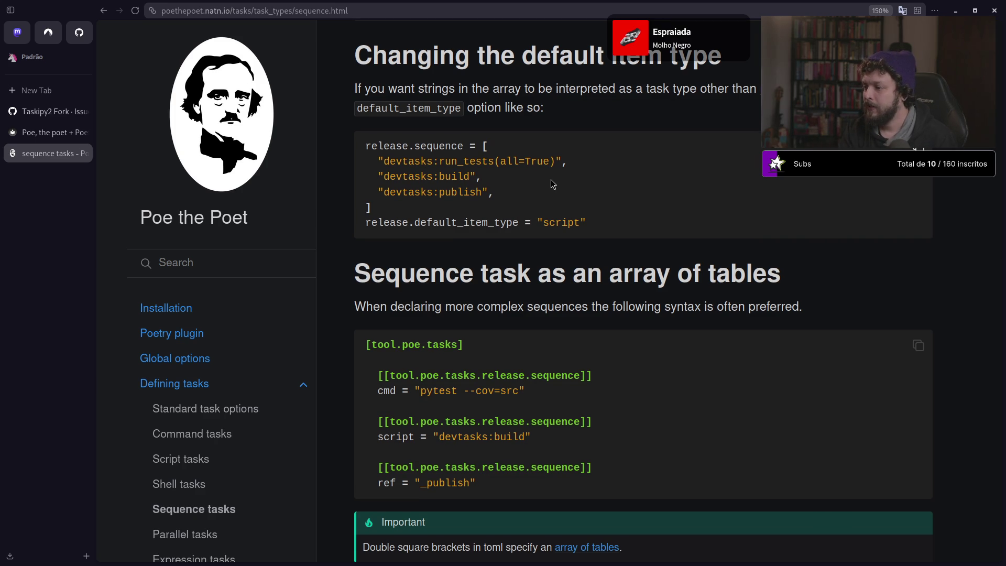
scroll(548, 180, down, 4)
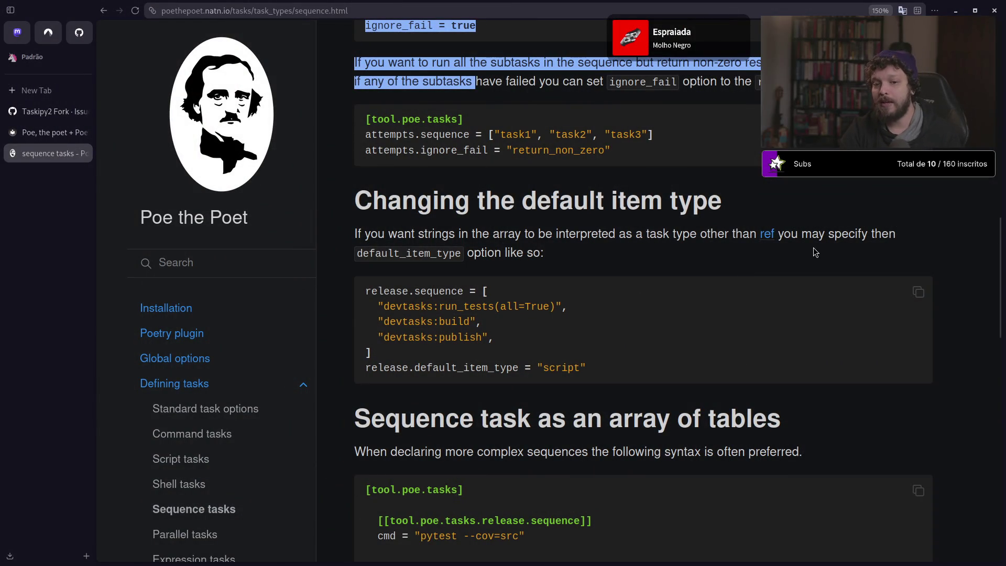
click(643, 319)
scroll(644, 319, down, 4)
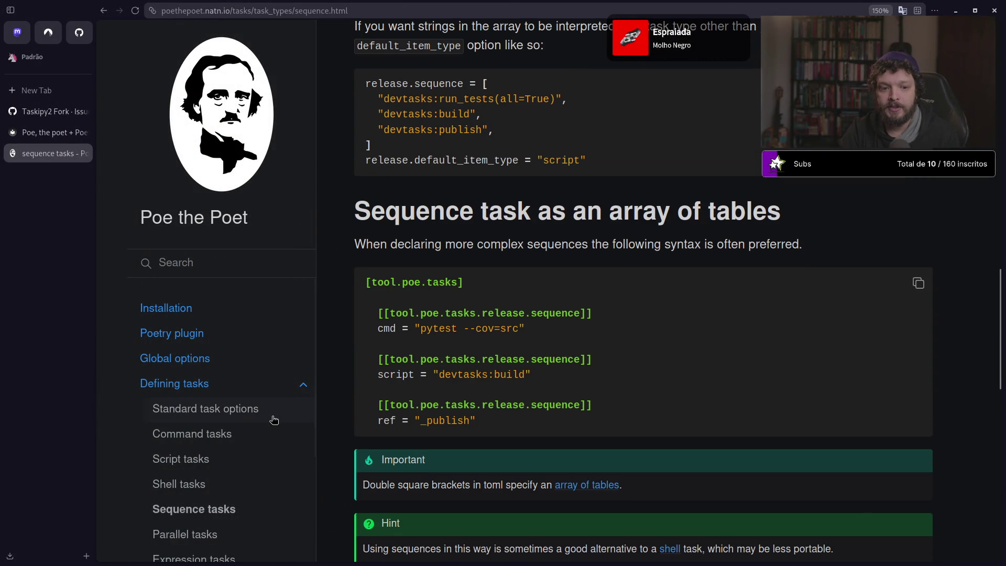
Go to the Parallel tasks page and highlight its attempts.parallel code line.
key(alt+Left)
triple_click(449, 301)
click(449, 302)
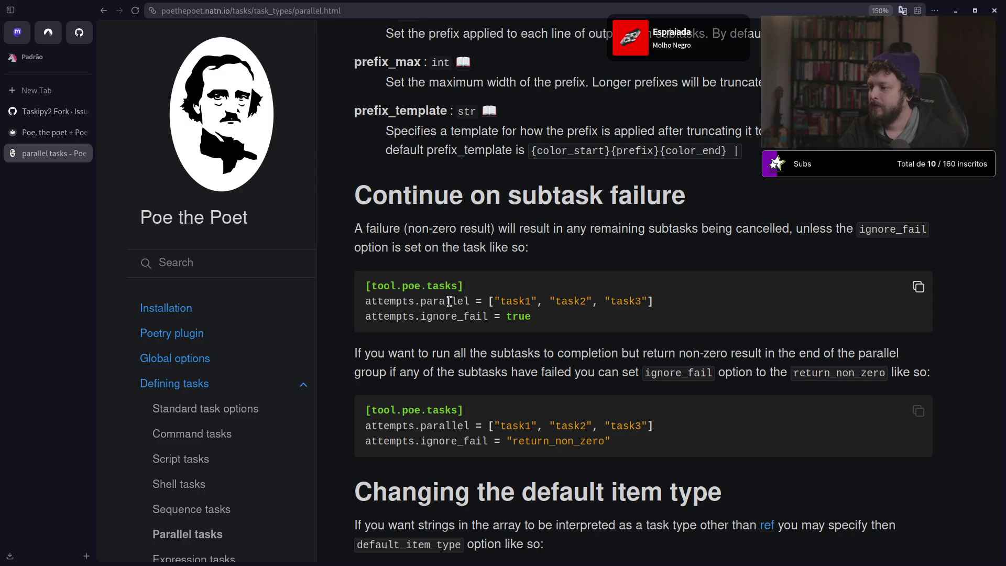
triple_click(449, 301)
click(449, 302)
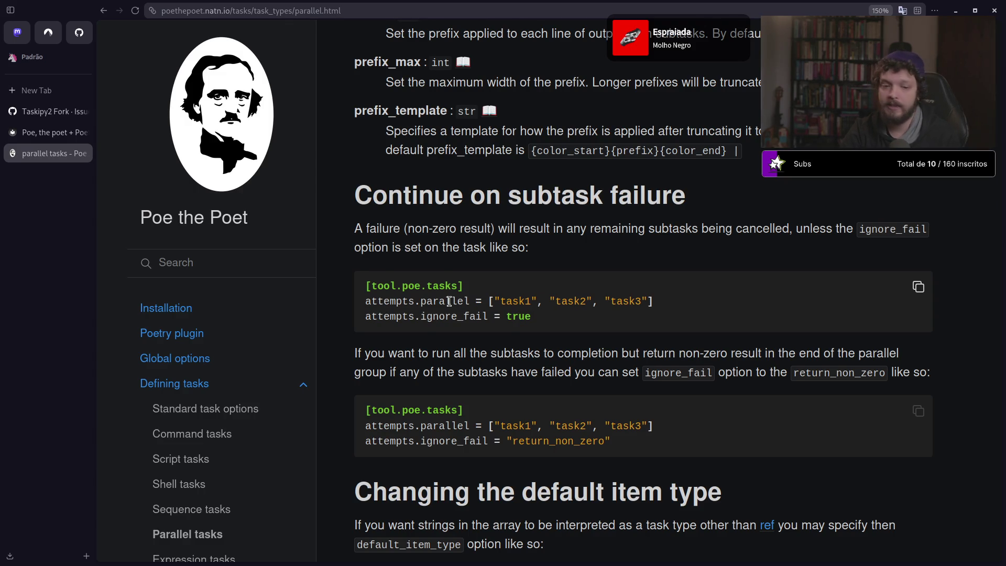
Scroll down and open the Expression tasks page.
scroll(450, 302, down, 5)
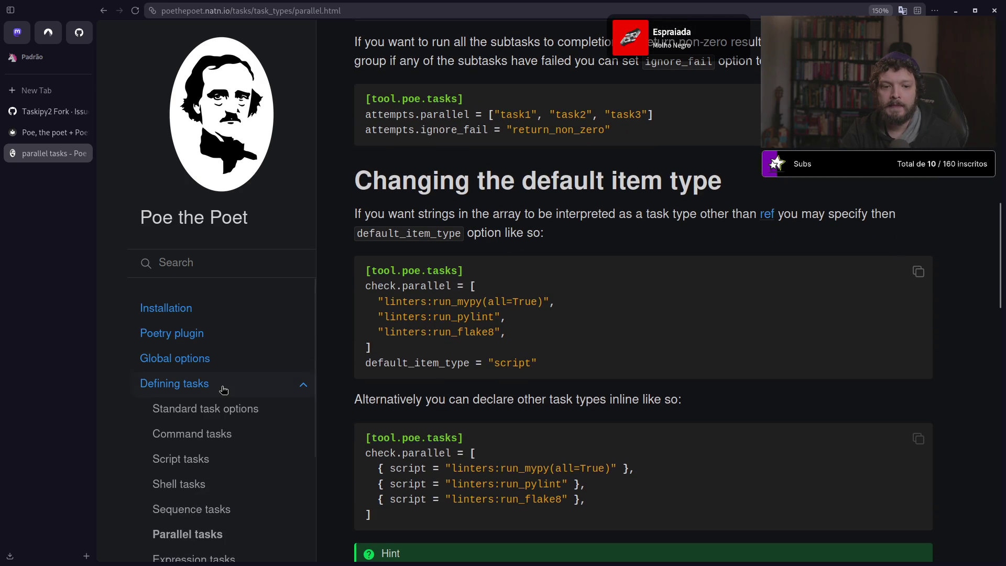
scroll(223, 389, down, 2)
click(225, 420)
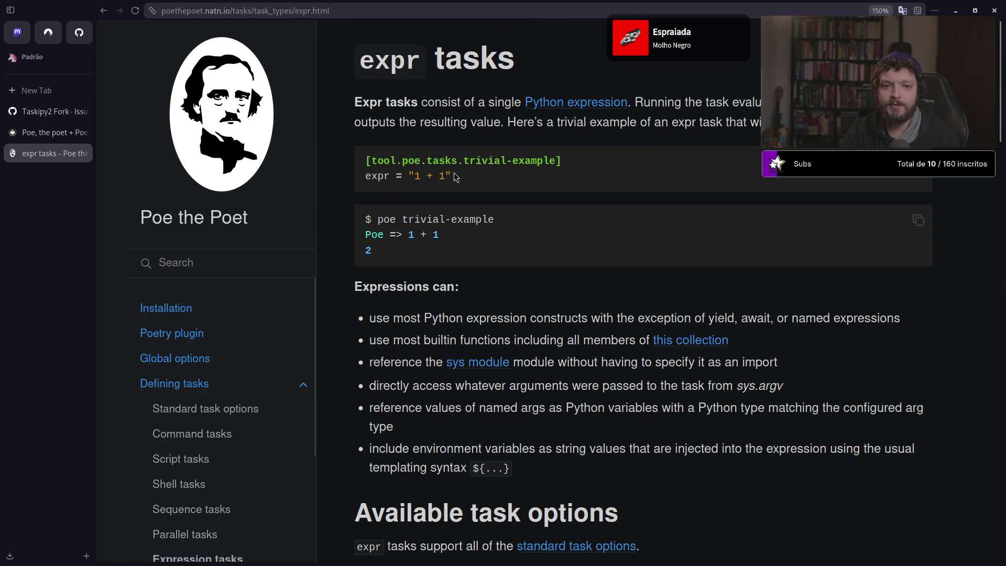
Read the expr tasks page, highlighting the trivial-example and VIRTUAL_ENV, then open Switch tasks.
drag(452, 178, 360, 163)
click(361, 167)
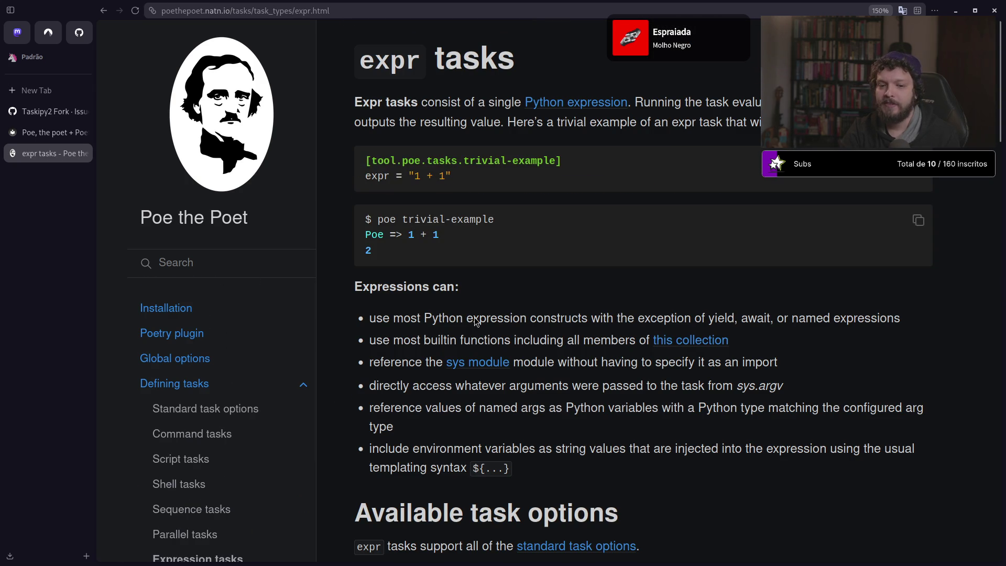
scroll(475, 318, down, 4)
scroll(474, 318, down, 7)
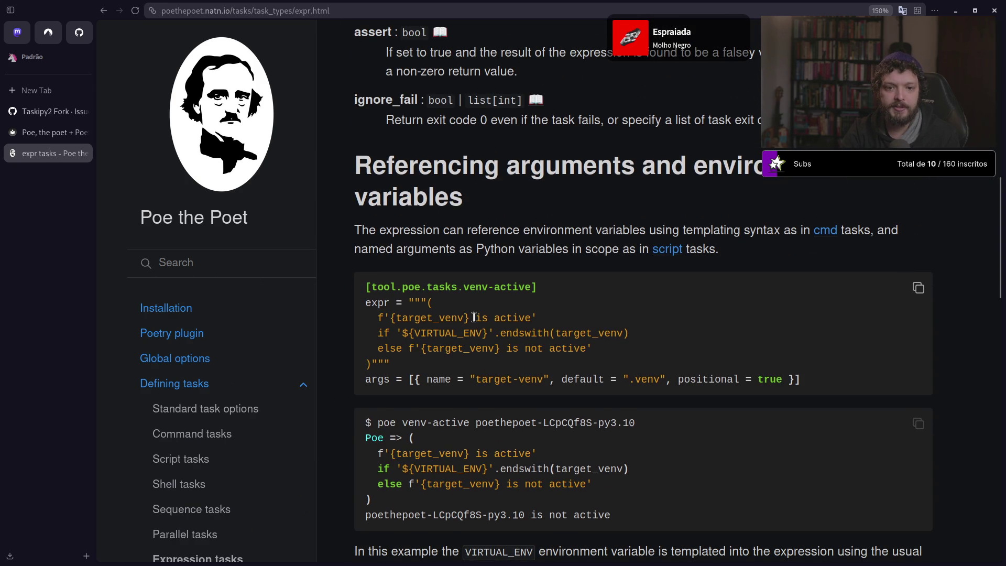
double_click(456, 330)
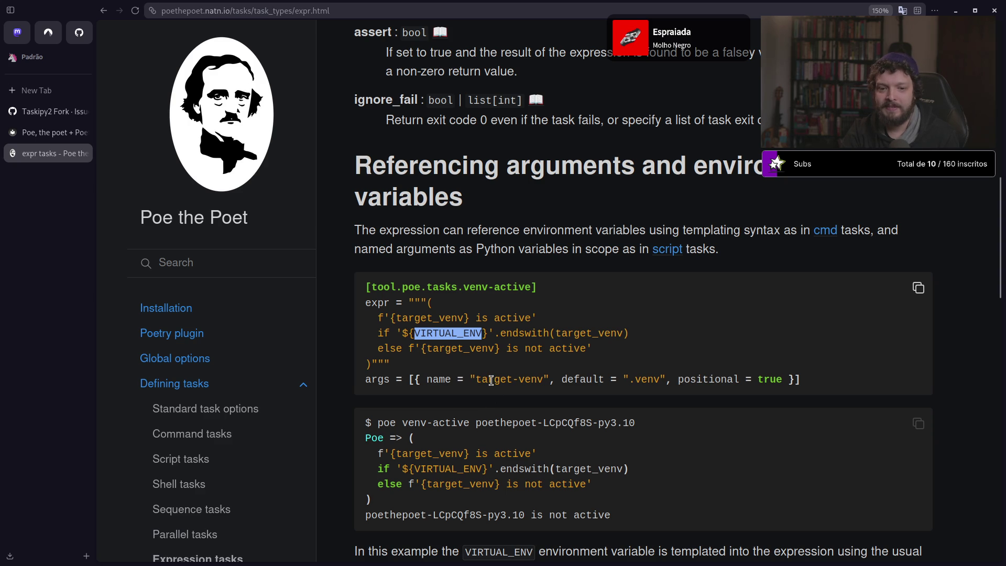
scroll(491, 381, down, 8)
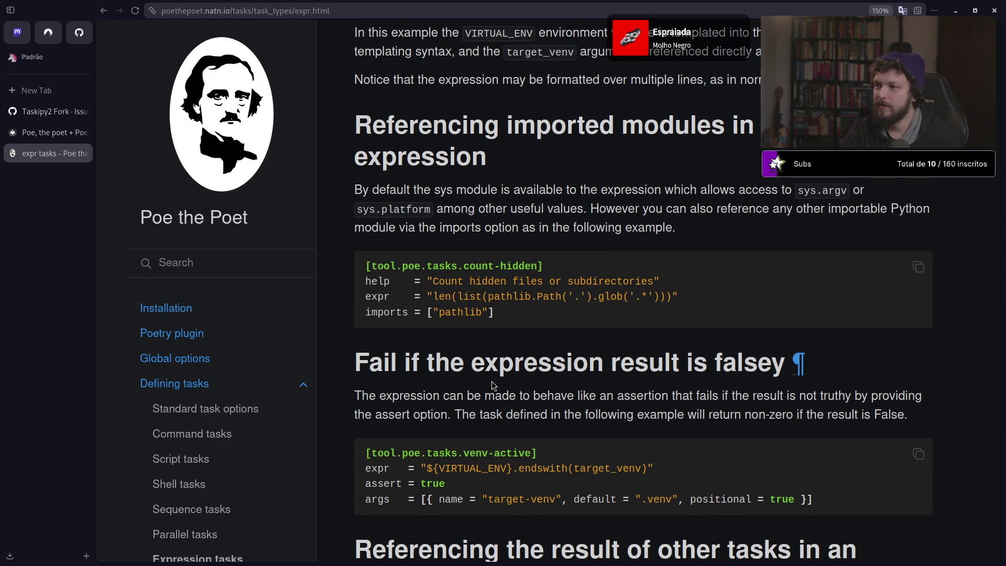
scroll(491, 385, down, 7)
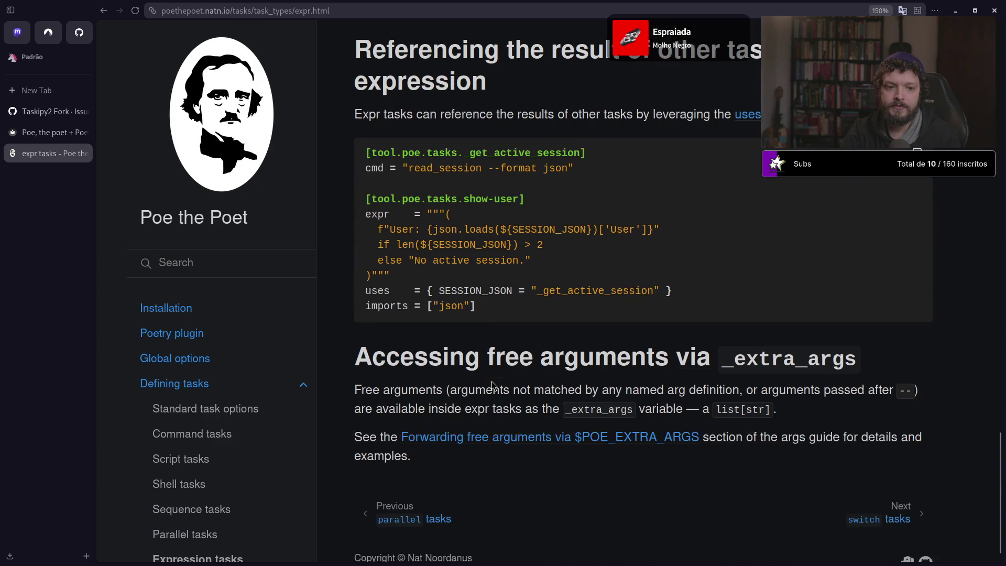
scroll(227, 418, down, 5)
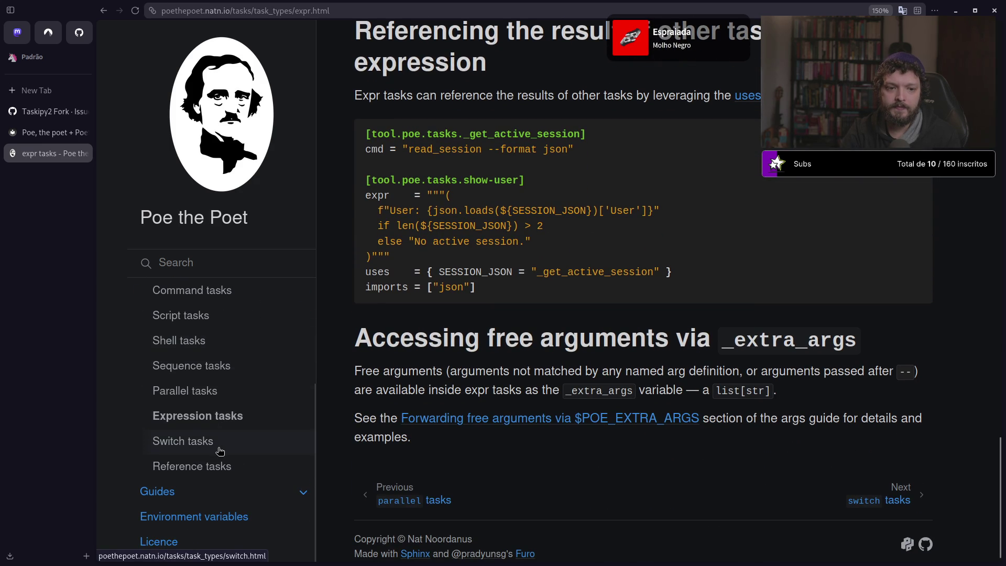
click(220, 451)
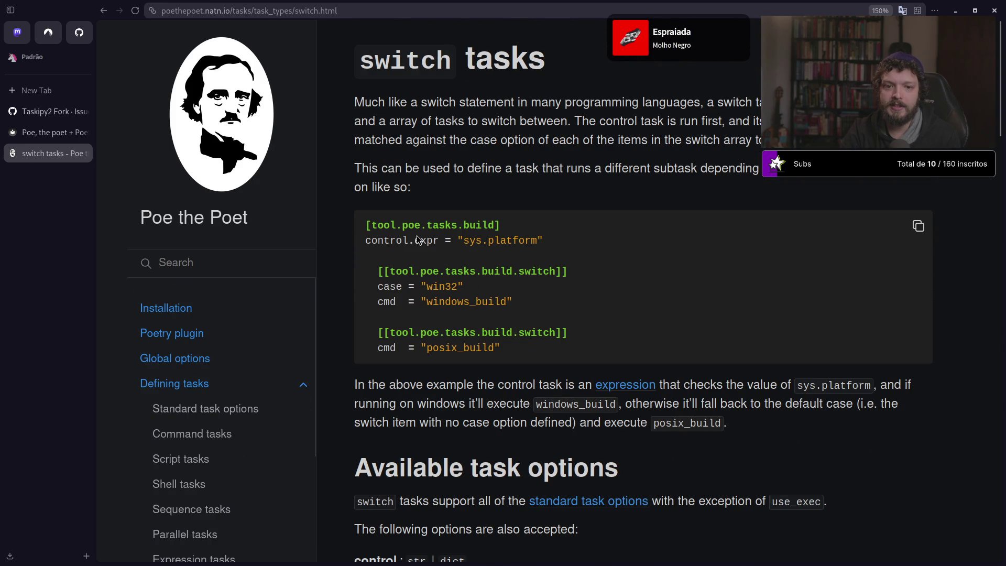
drag(370, 226, 562, 379)
click(491, 253)
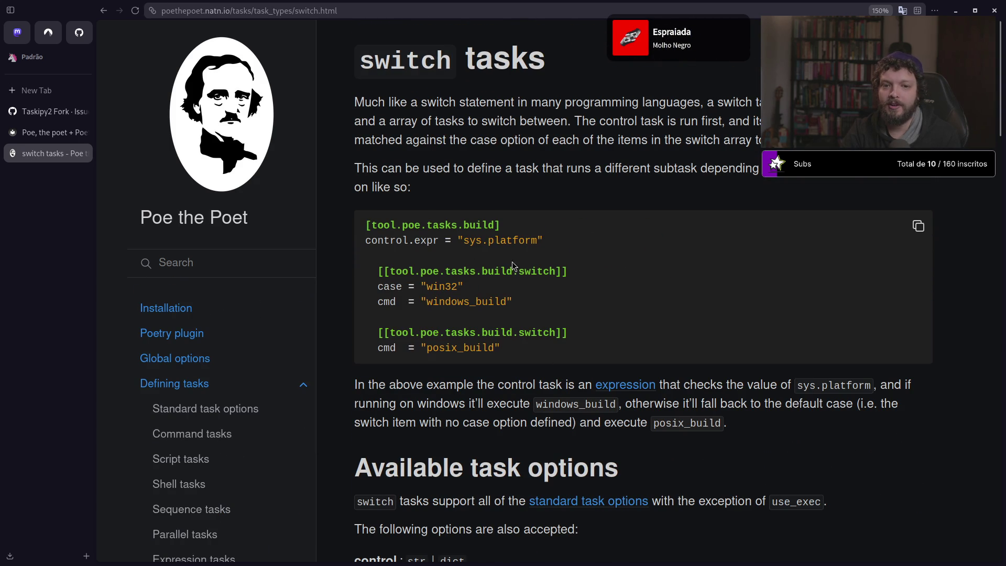
triple_click(481, 238)
triple_click(481, 238)
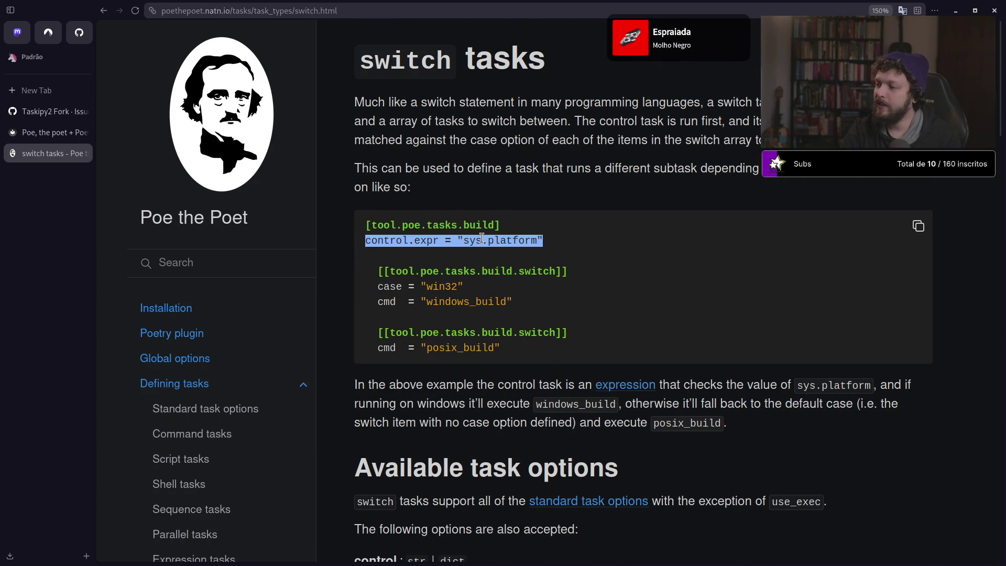
triple_click(482, 238)
click(481, 238)
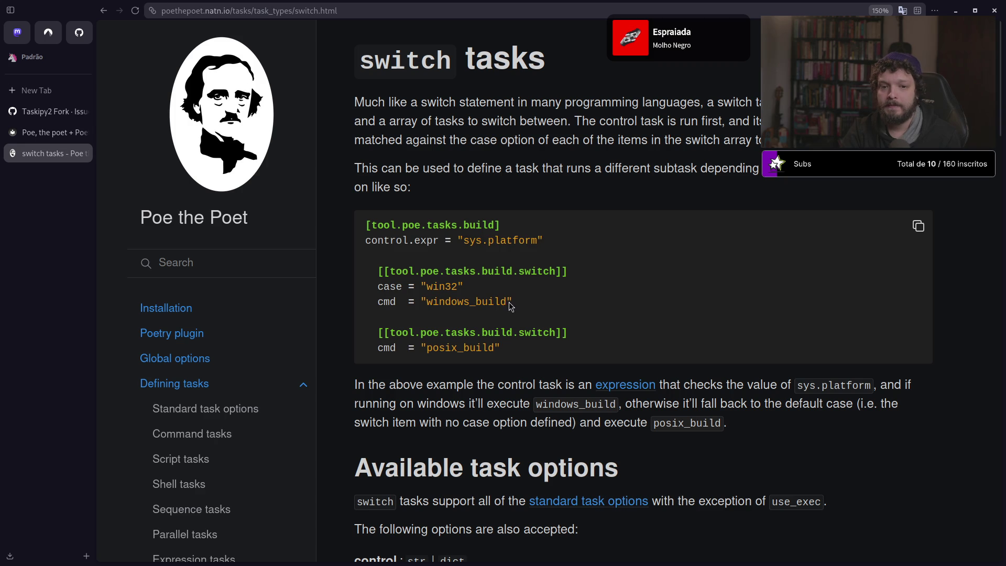
mouse_move(520, 353)
mouse_down()
mouse_move(356, 227)
mouse_move(373, 241)
mouse_up()
drag(407, 269, 515, 372)
click(514, 372)
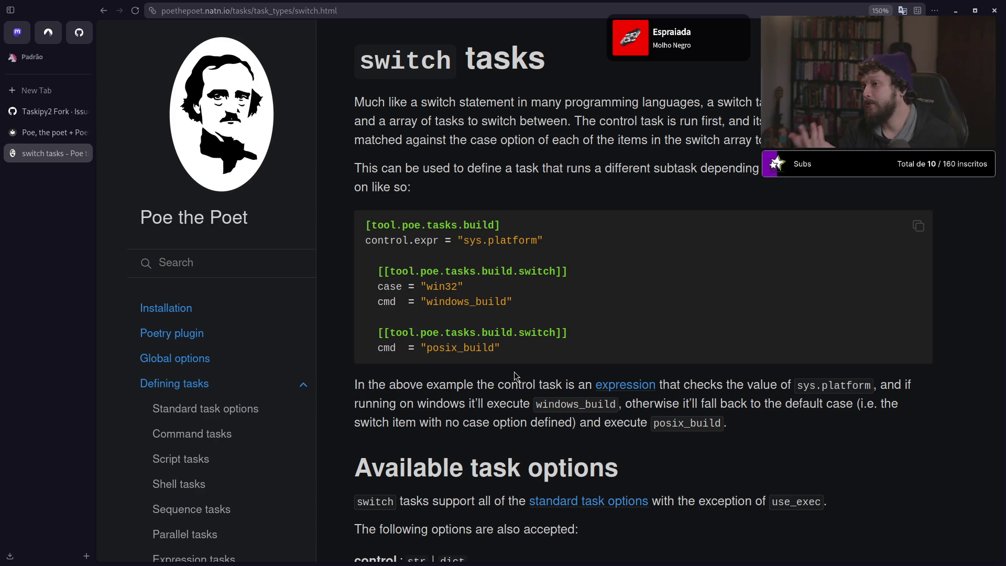
scroll(236, 382, down, 3)
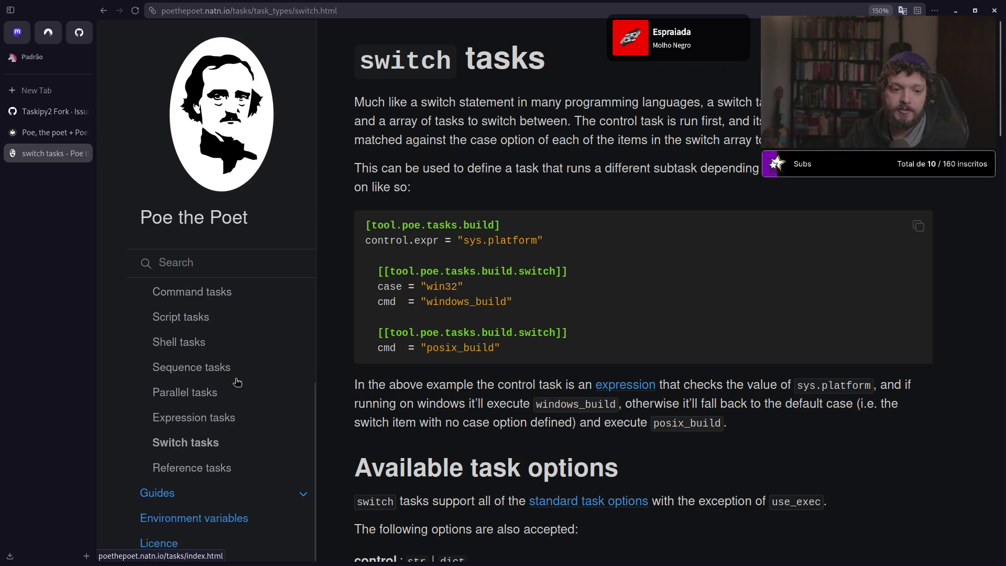
scroll(485, 313, down, 2)
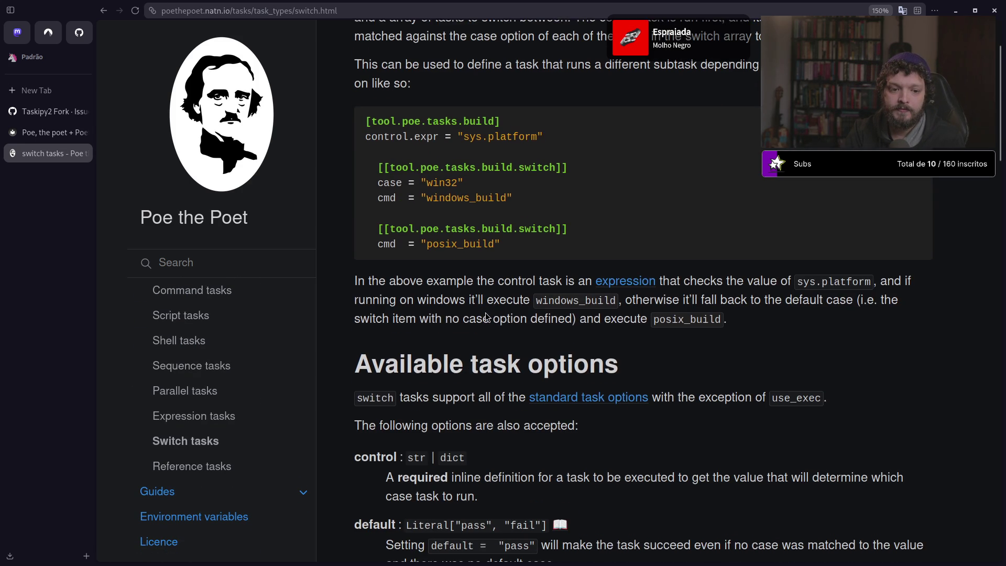
scroll(486, 313, down, 4)
scroll(485, 315, down, 10)
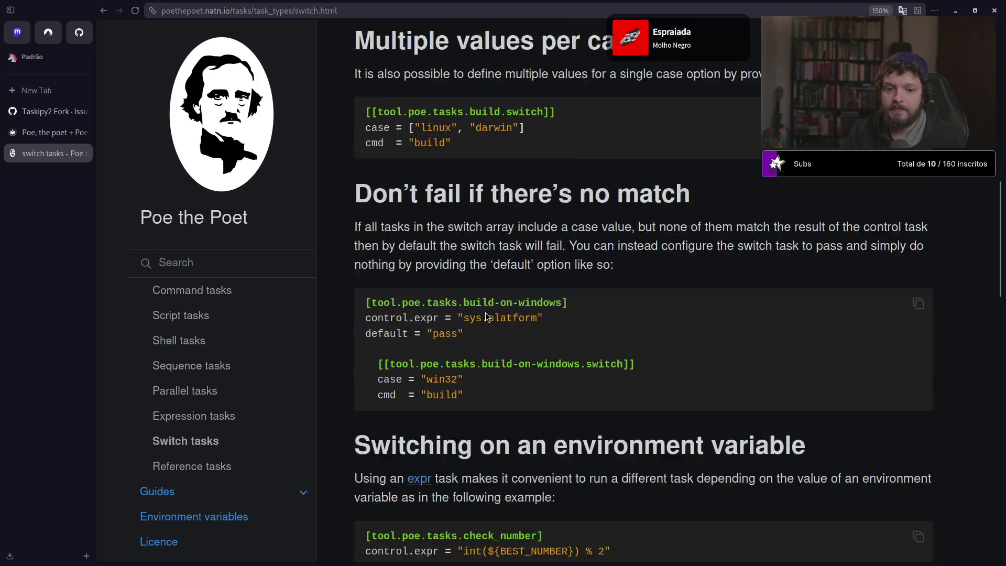
scroll(485, 313, down, 14)
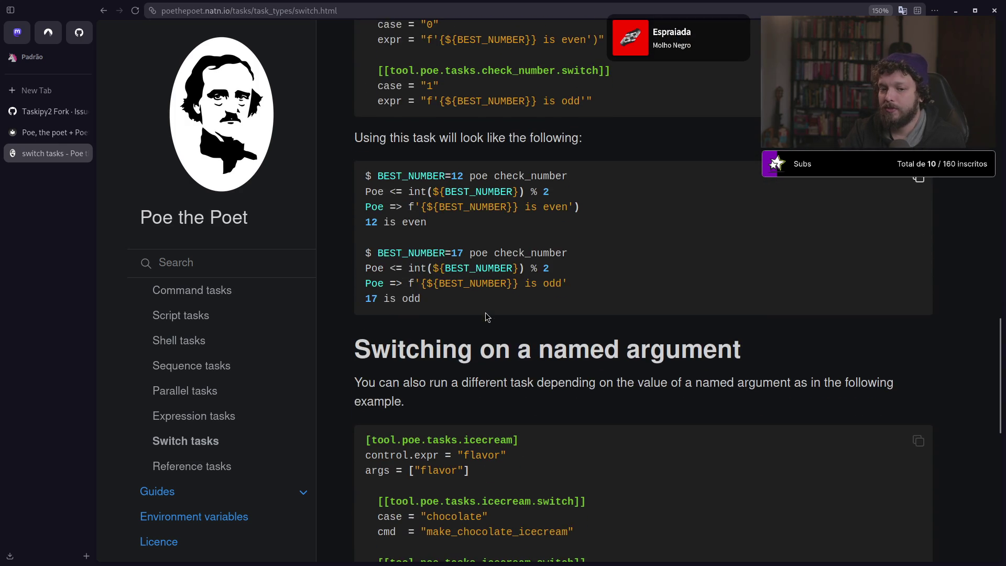
scroll(486, 312, down, 4)
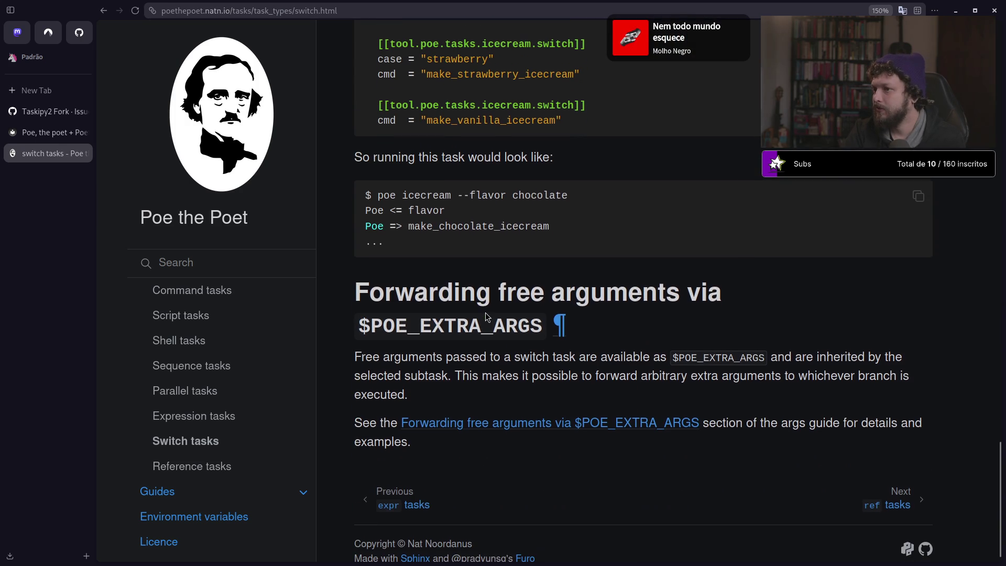
scroll(486, 313, up, 6)
scroll(486, 312, up, 20)
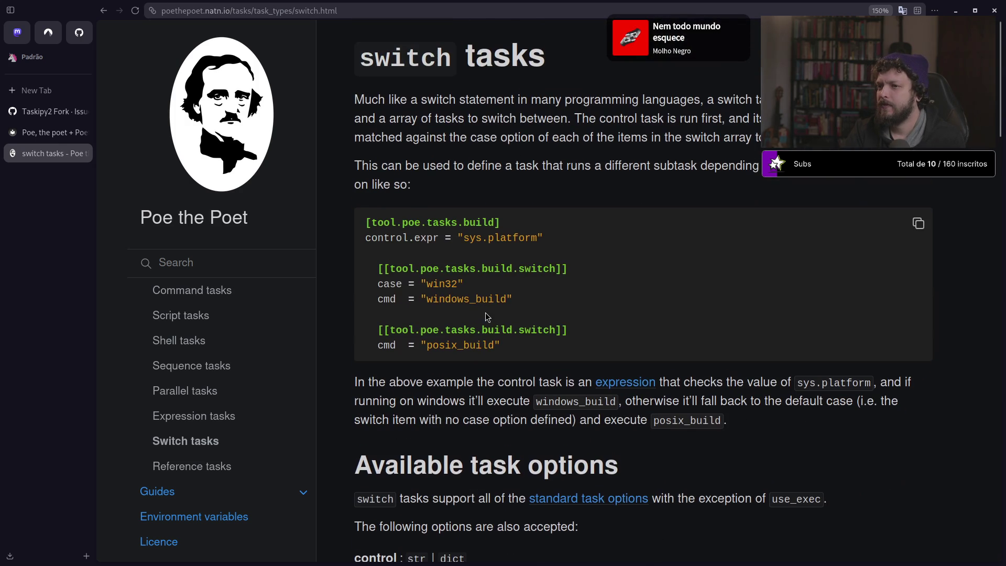
click(256, 162)
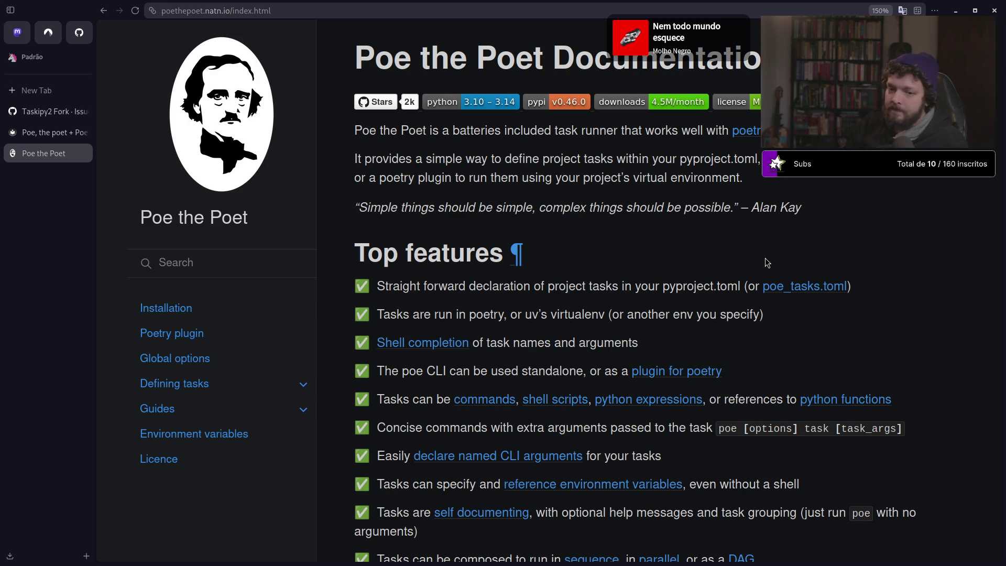
Scroll the Poe the Poet home page past Top features to the Quick start example and Hint.
scroll(665, 354, down, 8)
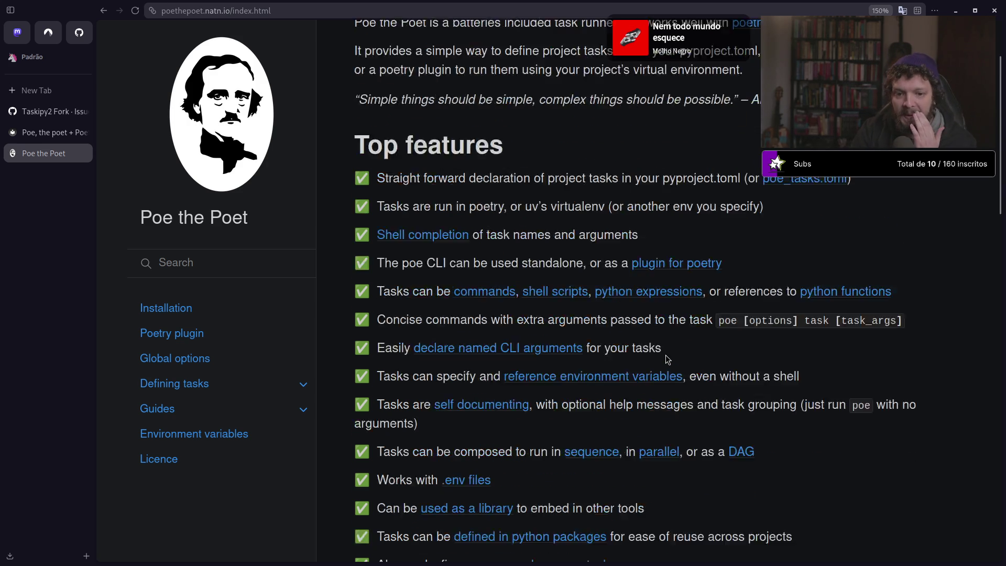
scroll(666, 354, down, 4)
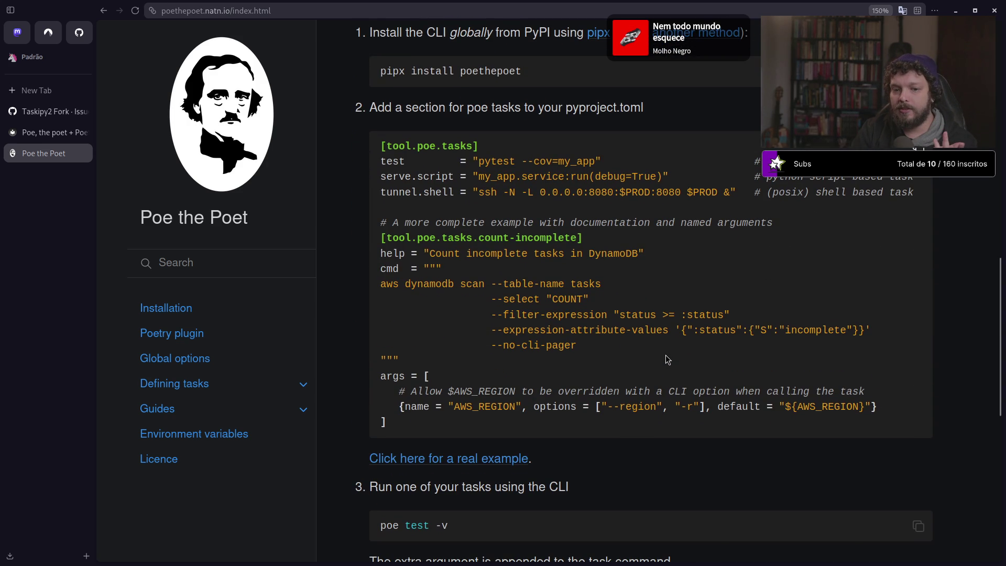
scroll(666, 356, down, 2)
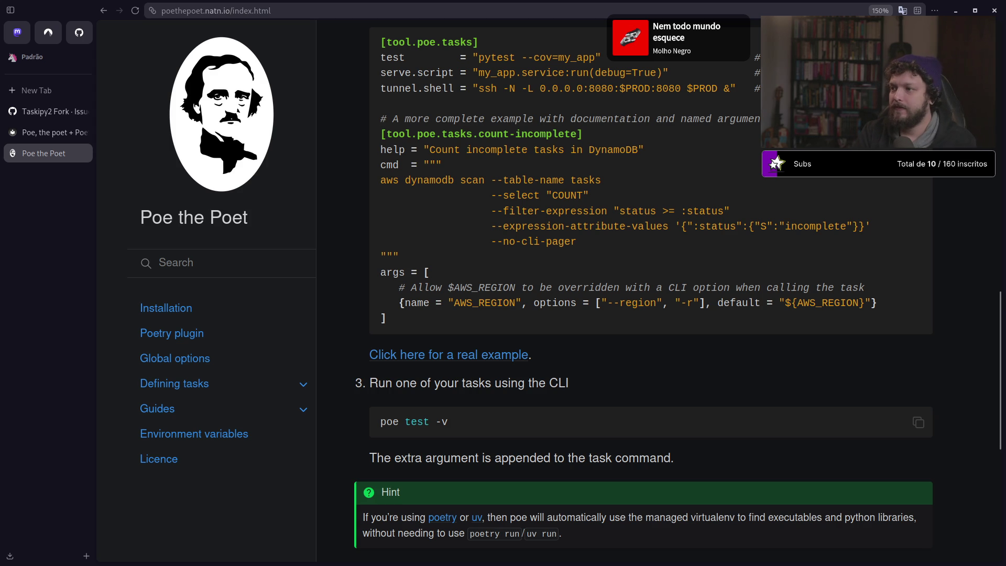
scroll(753, 474, down, 5)
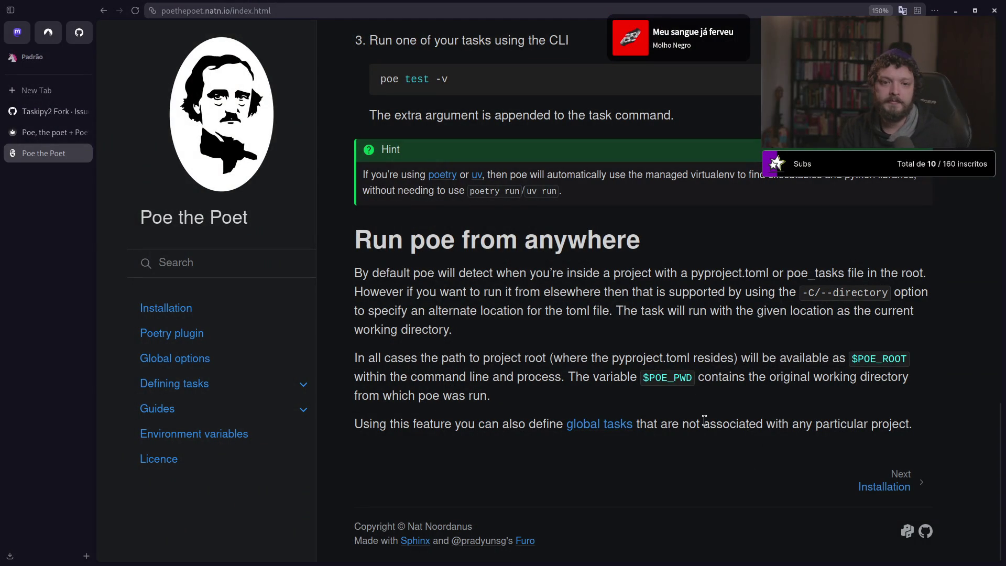
Switch back to the knowledge base's 'Poe, the poet + Poetry' note.
click(33, 135)
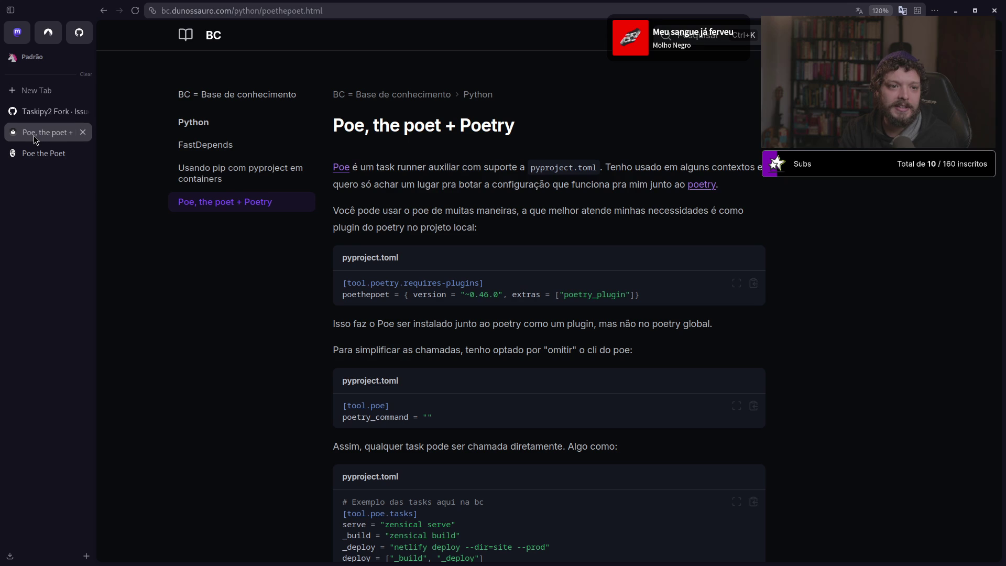
Open the 'Usando pip com pyproject em containers' article in the BC knowledge base.
click(239, 161)
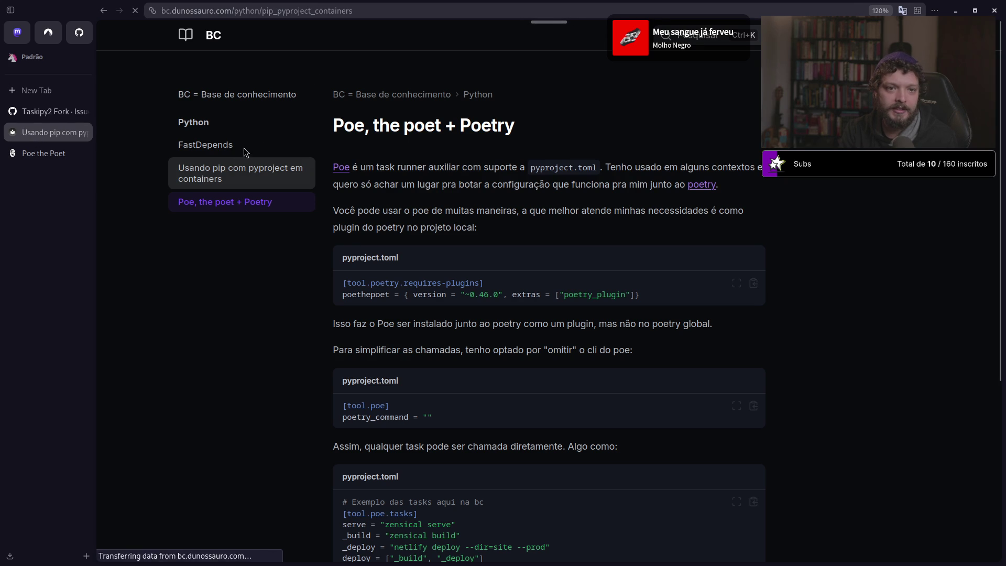
scroll(437, 404, down, 3)
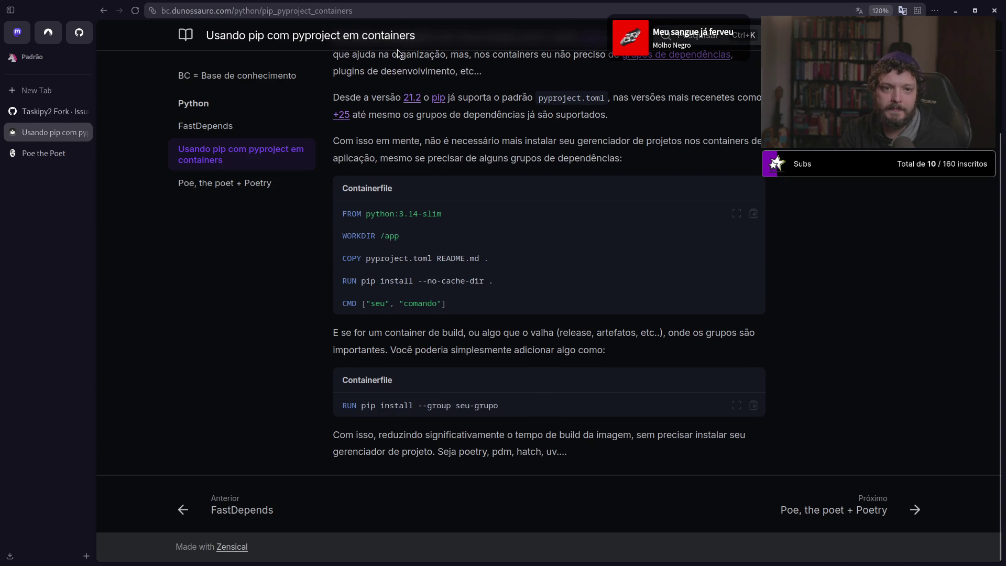
click(396, 10)
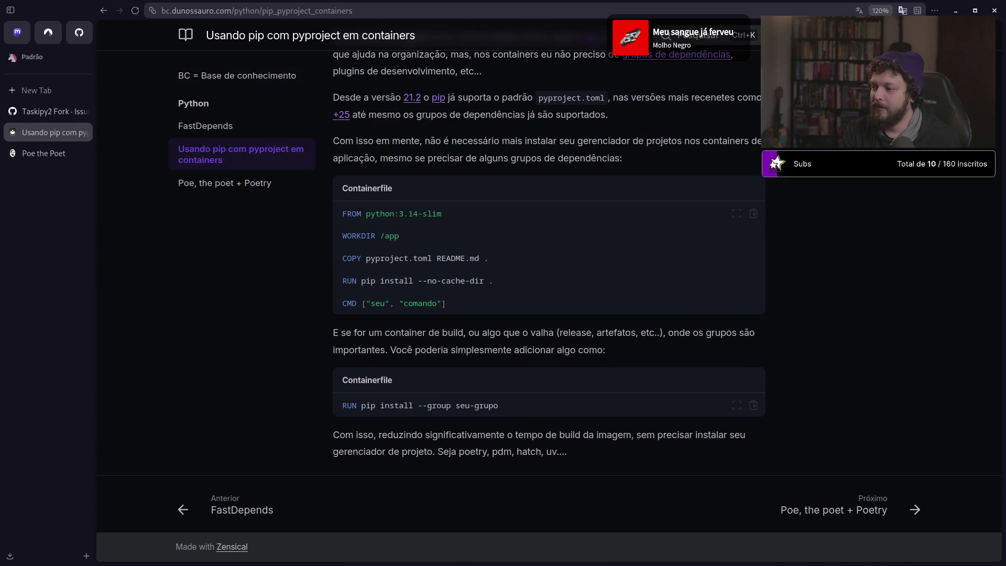
Highlight the Containerfile's RUN pip install line in the article.
triple_click(382, 284)
click(545, 285)
triple_click(545, 285)
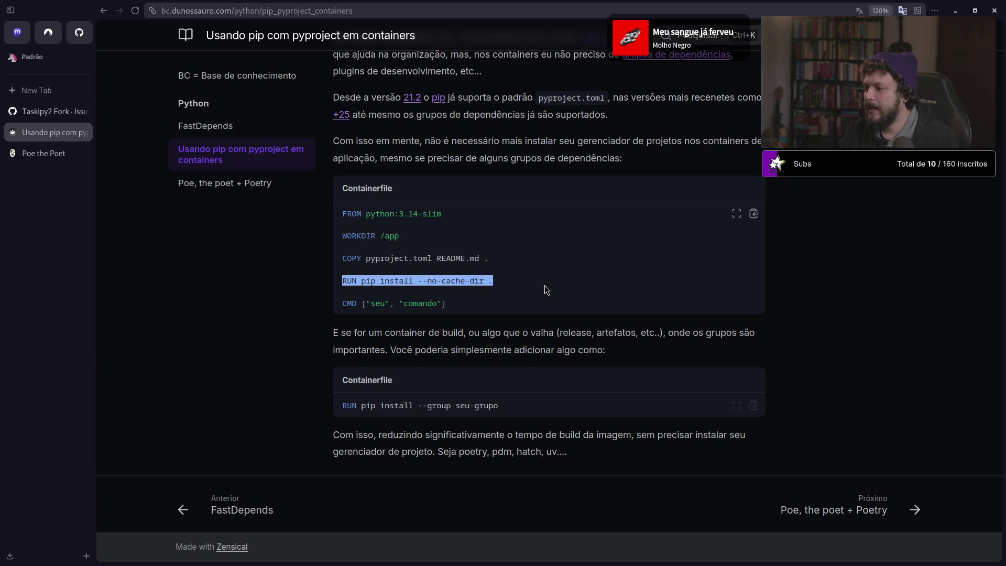
triple_click(545, 285)
click(545, 285)
triple_click(545, 285)
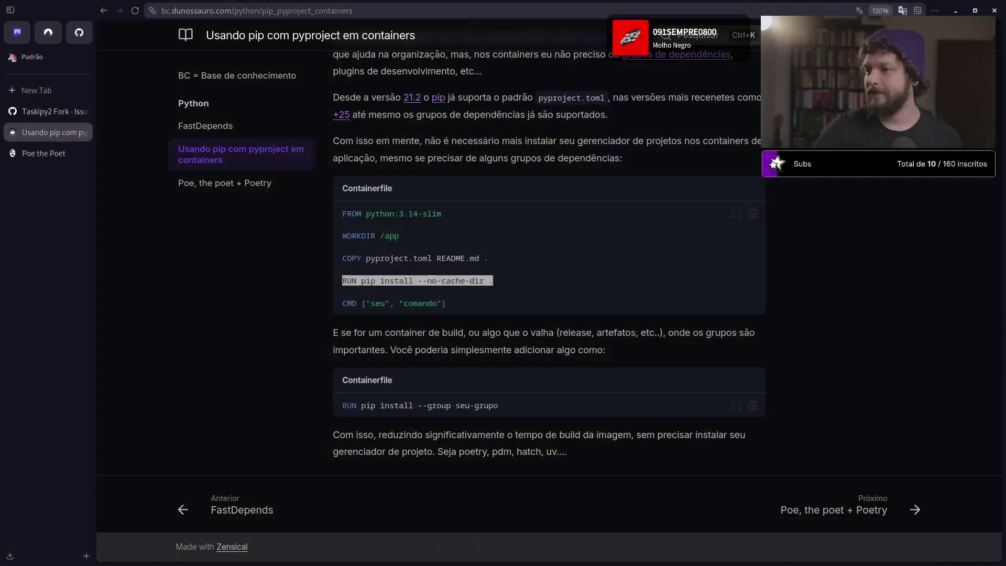
key(alt+Tab)
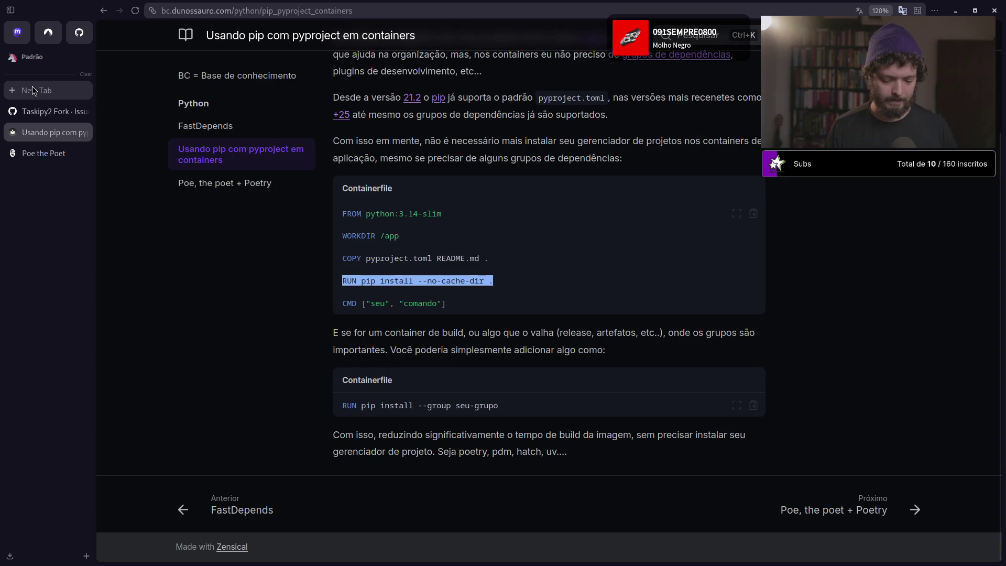
Search the web for 'faststream' in a new tab and open its GitHub repository.
click(33, 90)
text(faststream)
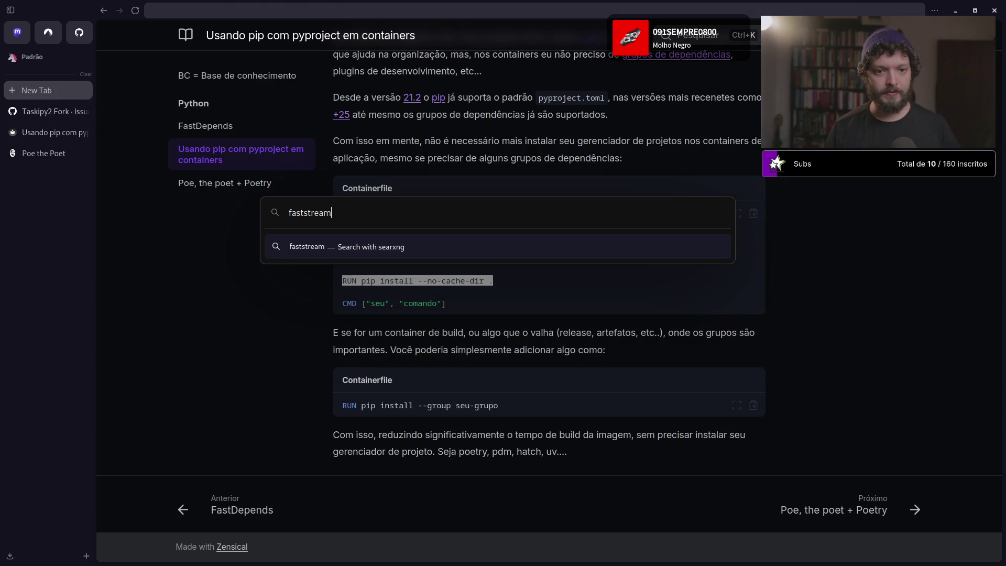
key(Return)
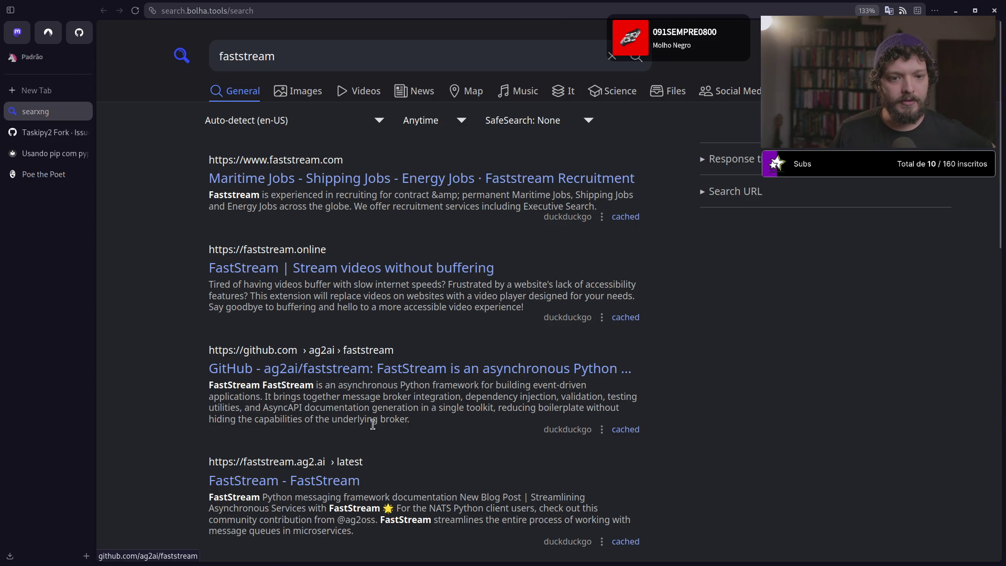
click(368, 370)
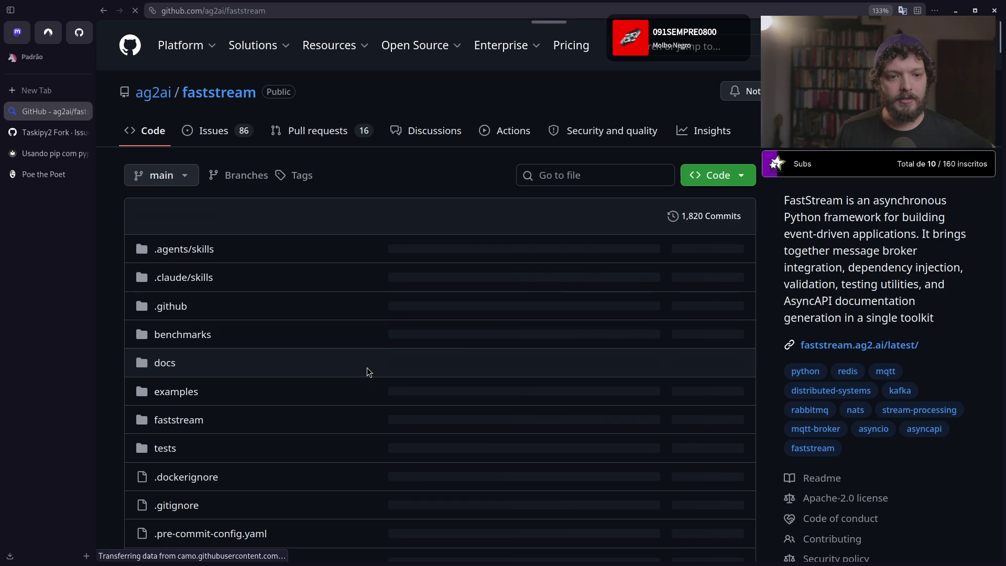
Go to the FastStream documentation site and open its Context page.
click(824, 343)
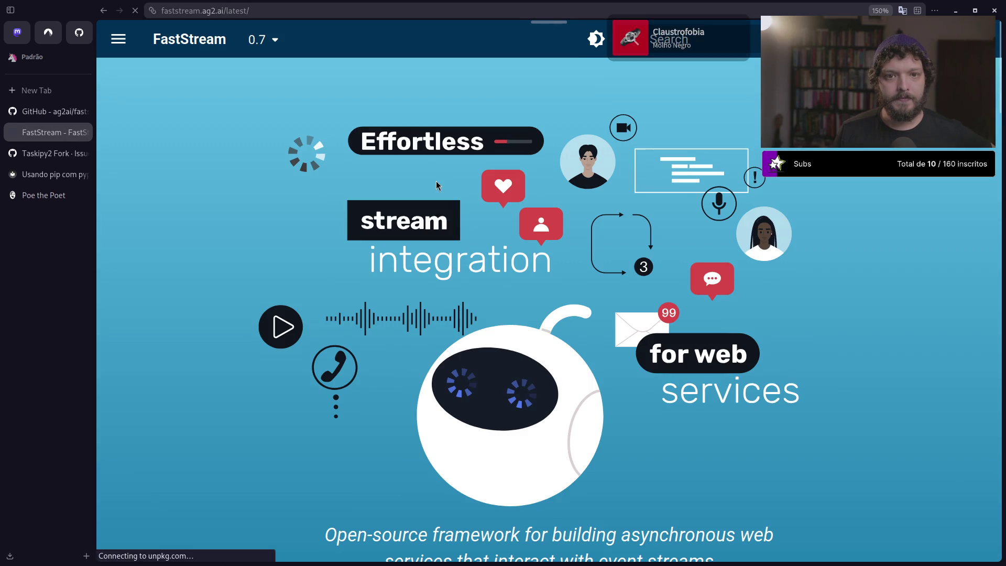
click(681, 40)
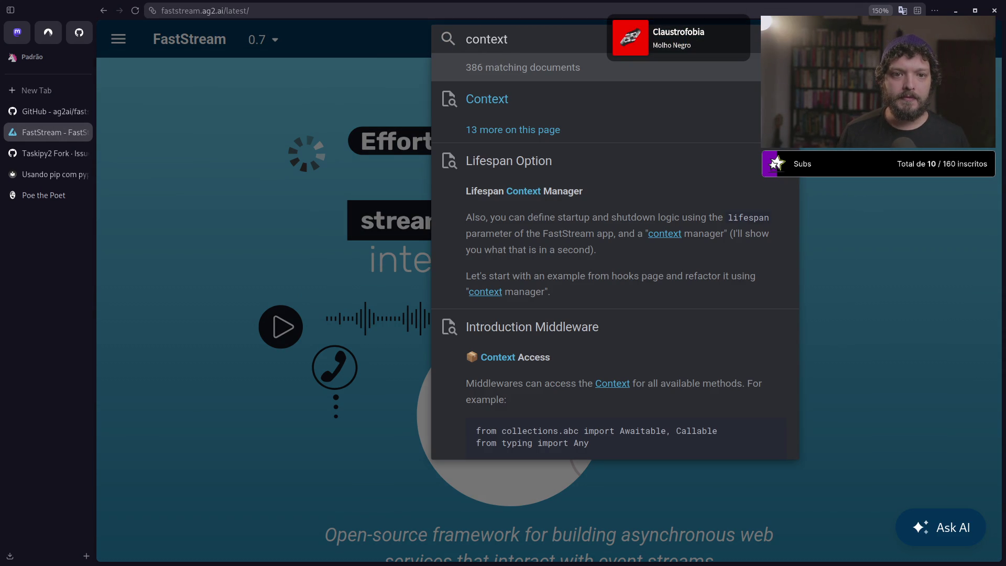
click(630, 93)
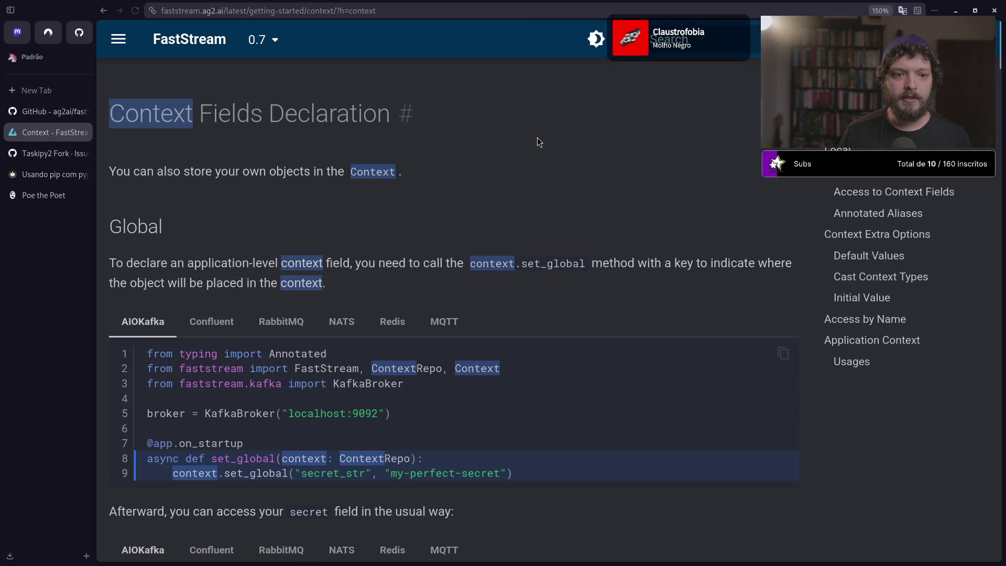
scroll(524, 144, down, 2)
click(344, 10)
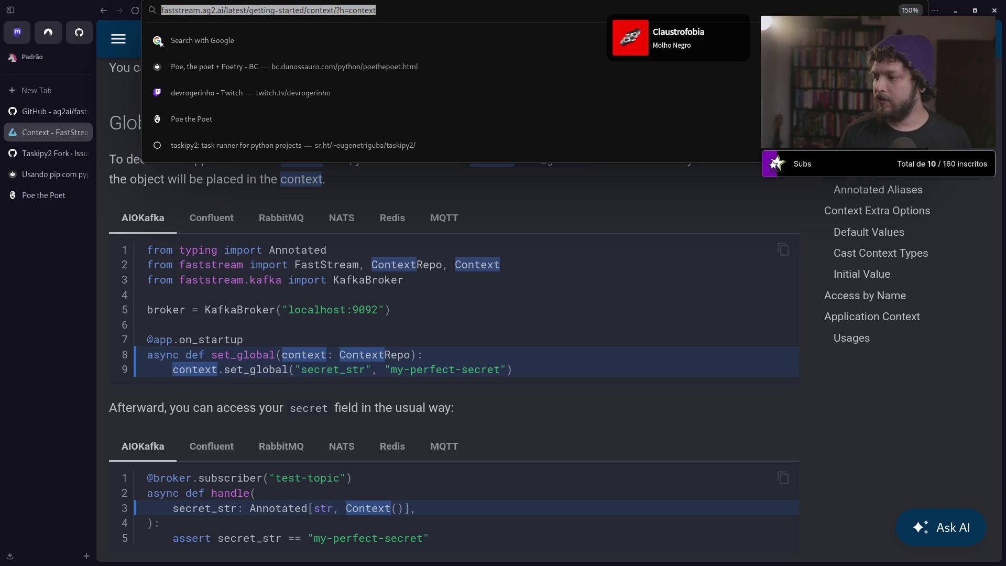
click(472, 295)
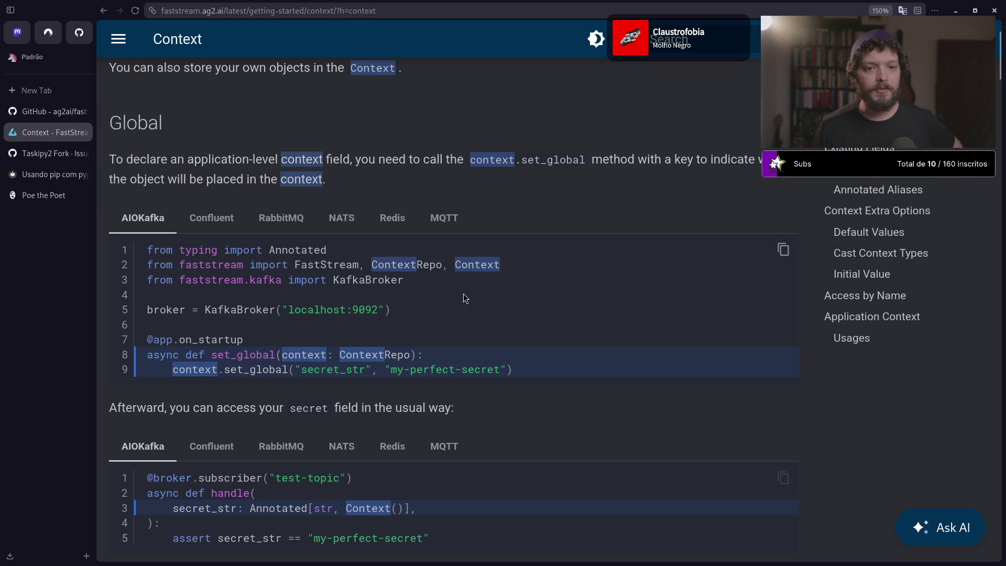
Review the global context example, marking subscriber, secret_str and the Context annotation.
scroll(463, 294, down, 2)
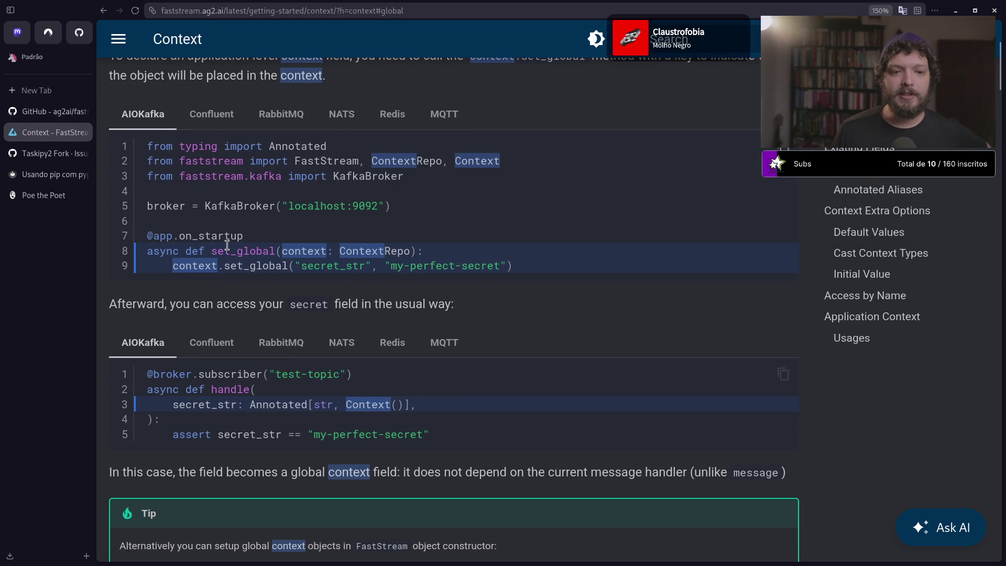
scroll(235, 306, down, 2)
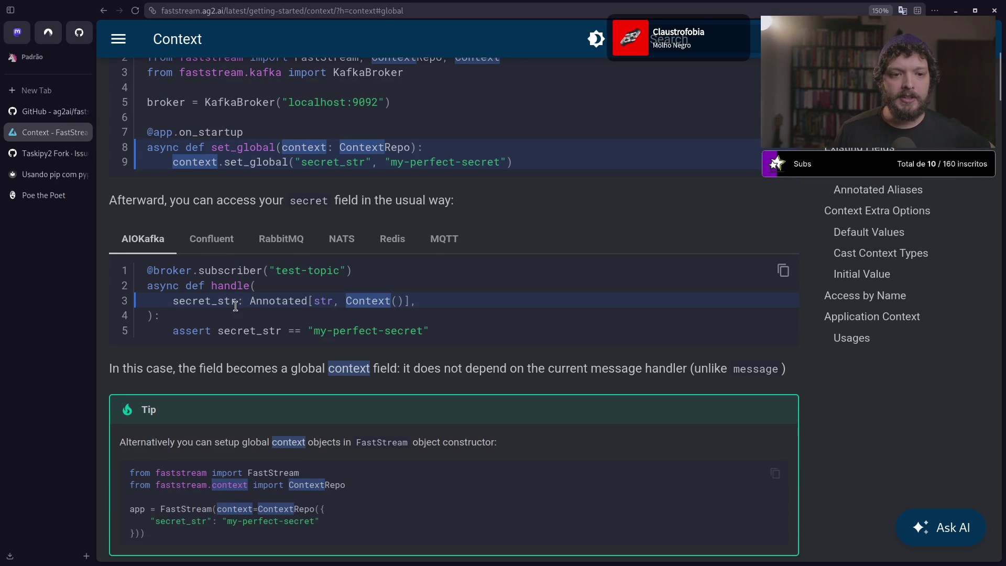
double_click(238, 273)
click(294, 313)
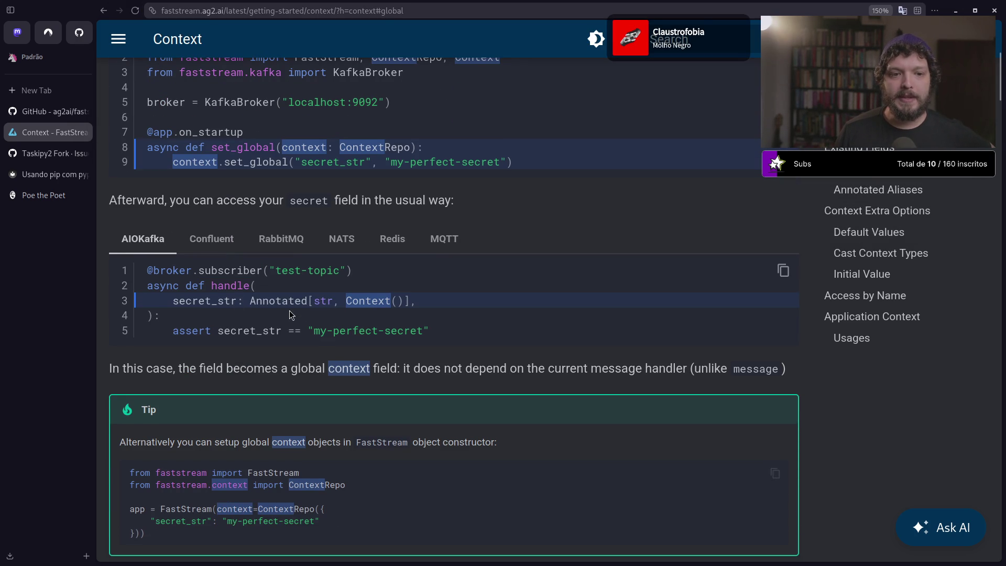
double_click(212, 300)
double_click(360, 300)
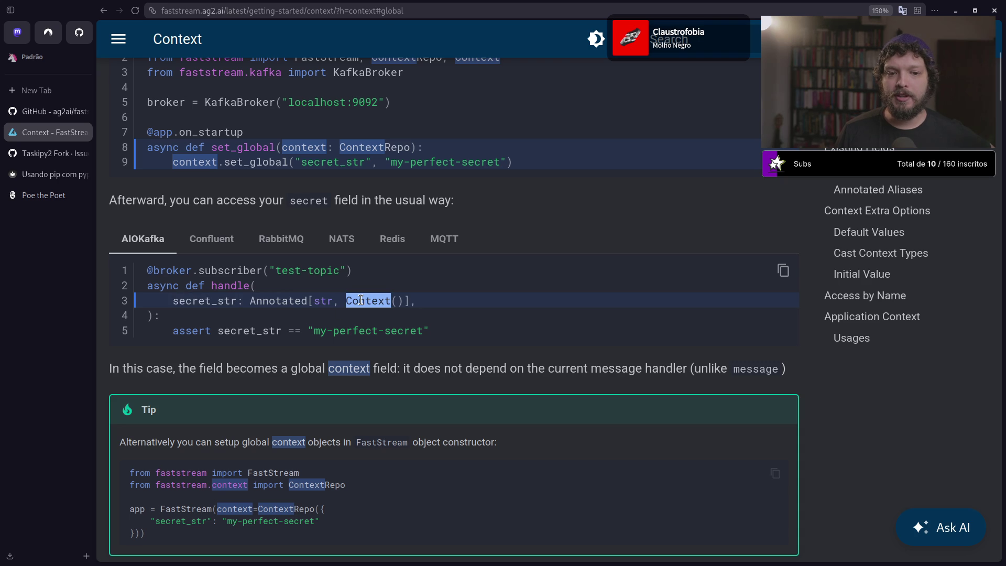
scroll(361, 300, up, 2)
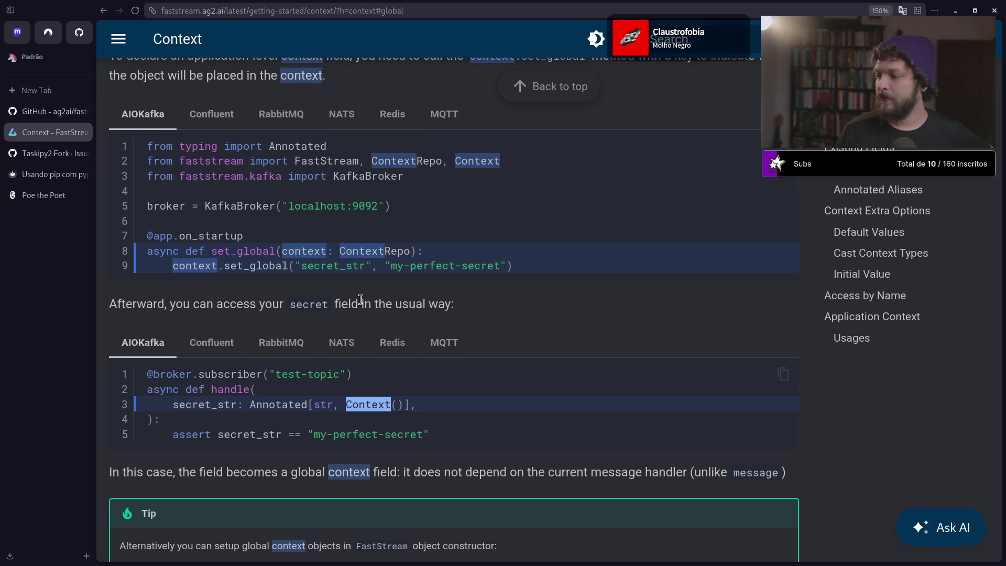
scroll(361, 300, down, 2)
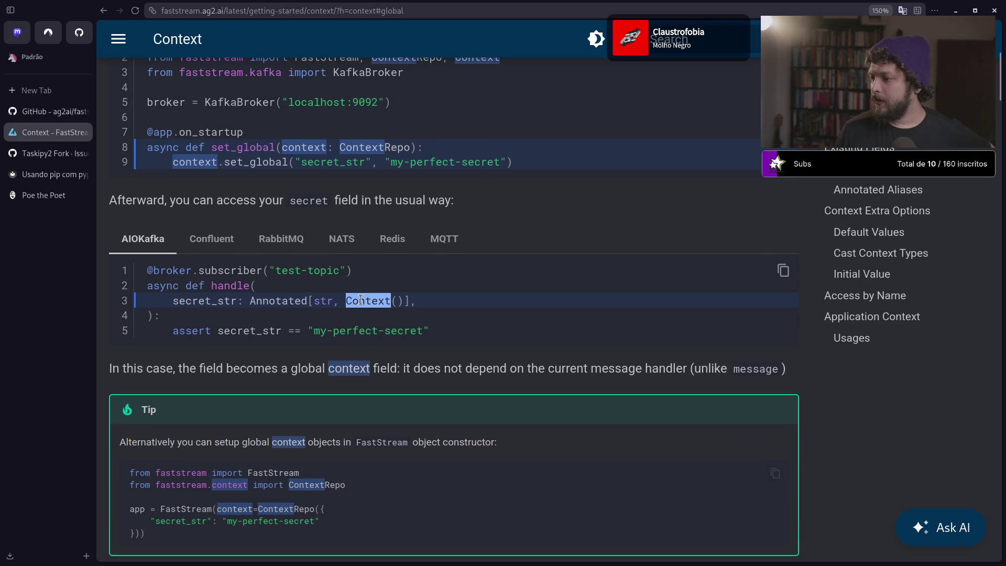
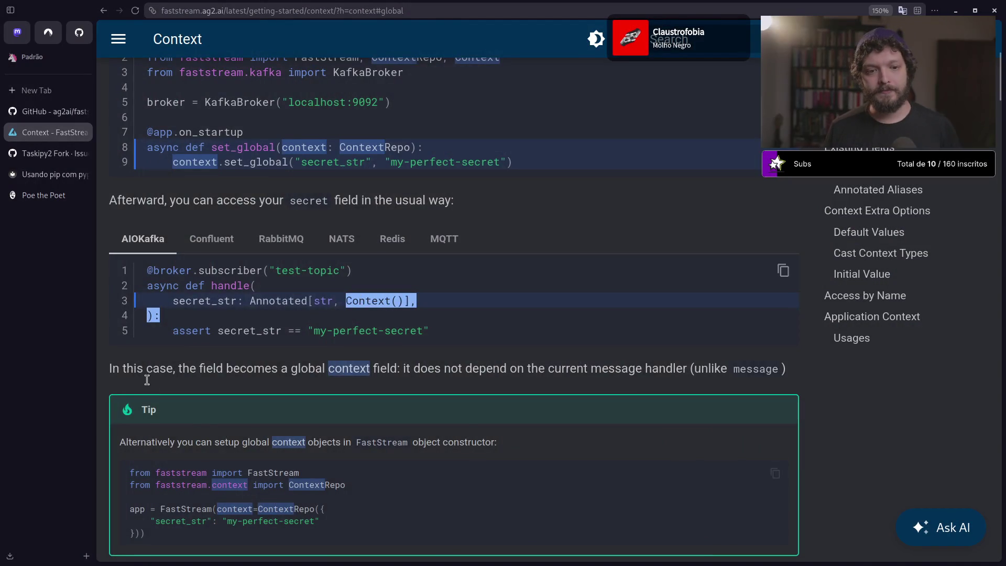
Highlight ContextRepo, secret_str and perfect in the global context tip example.
scroll(173, 364, down, 4)
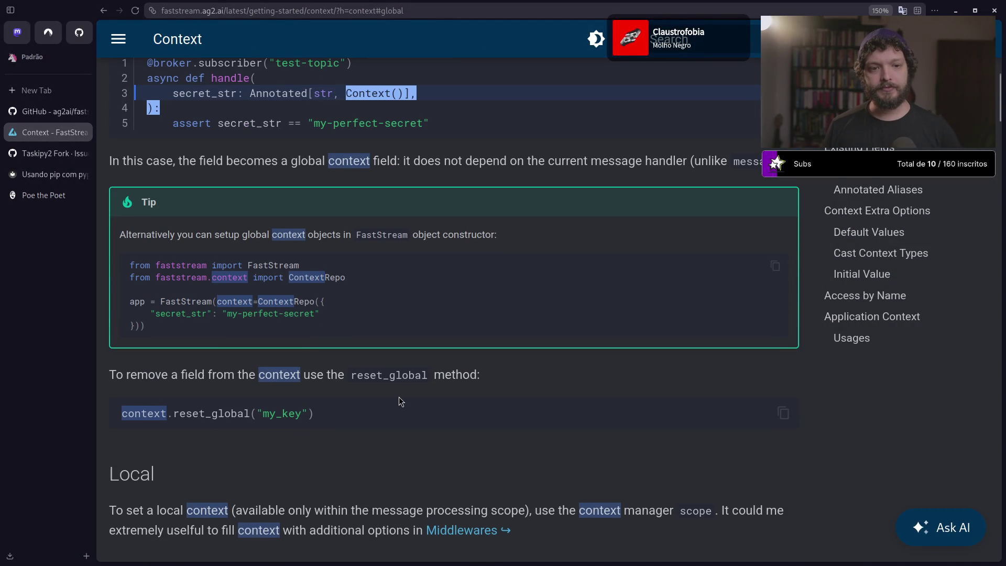
scroll(401, 401, down, 2)
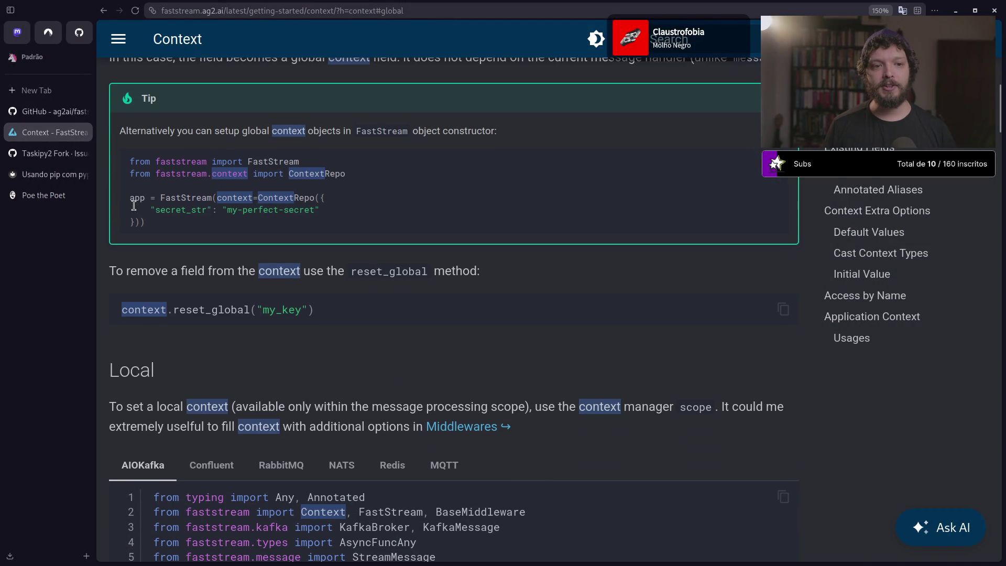
double_click(297, 197)
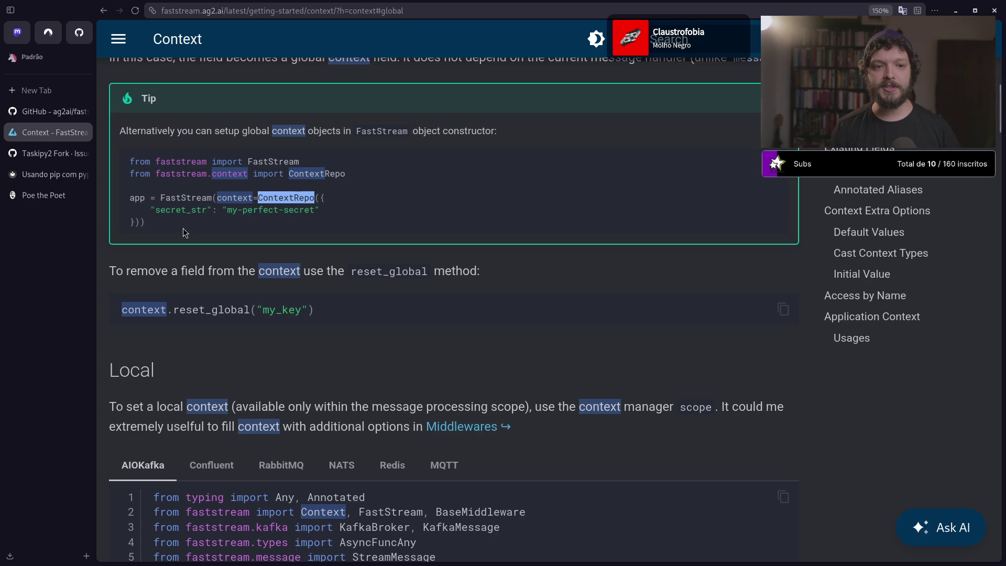
double_click(180, 209)
double_click(266, 210)
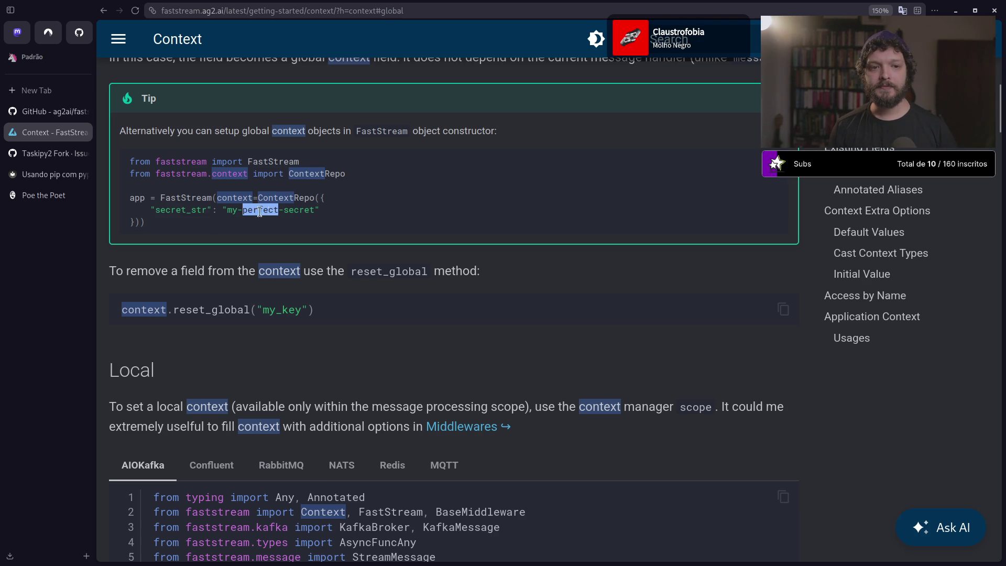
double_click(197, 211)
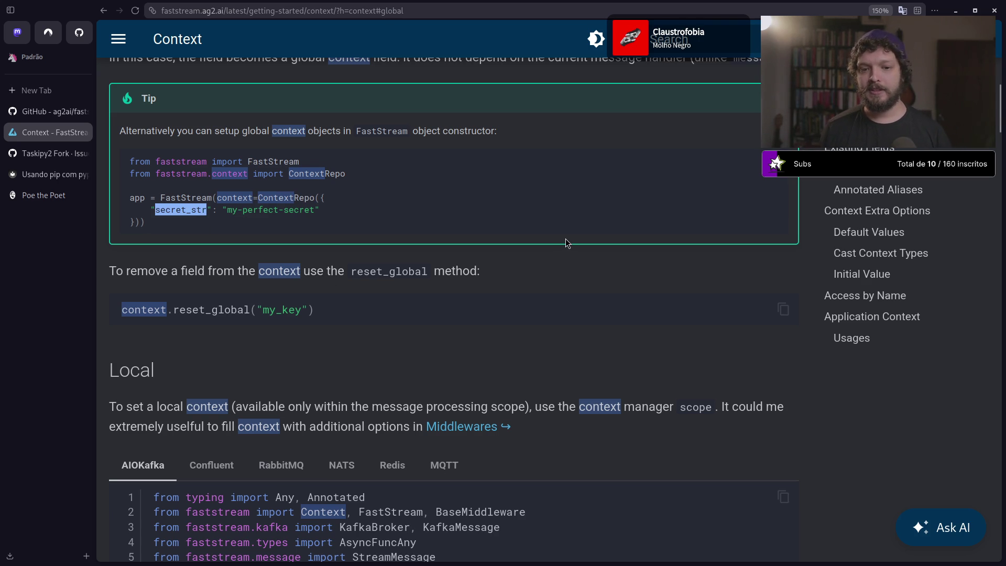
Scroll past the Local scope example, marking the context scope line, to Existing Fields.
scroll(565, 238, down, 5)
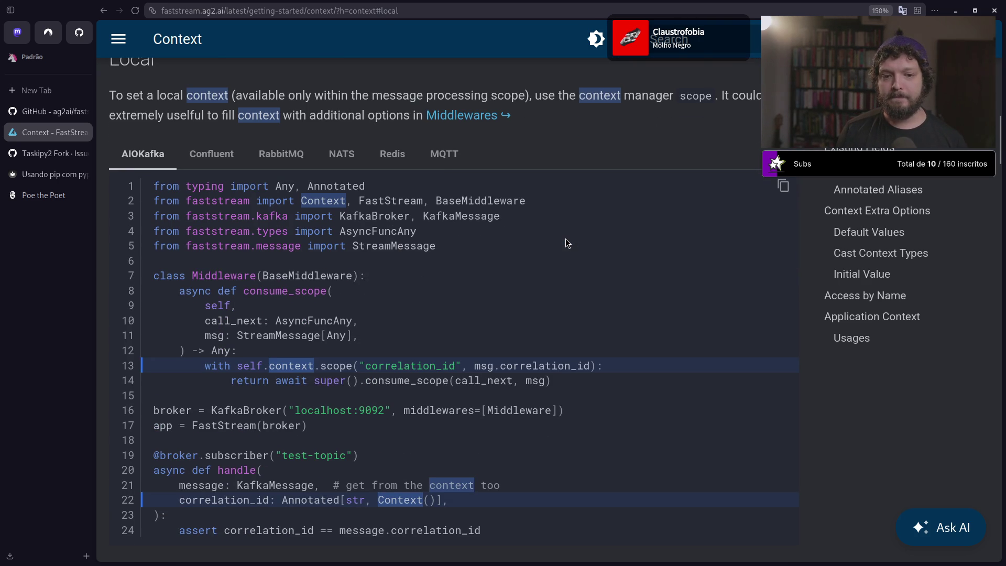
drag(209, 367, 256, 368)
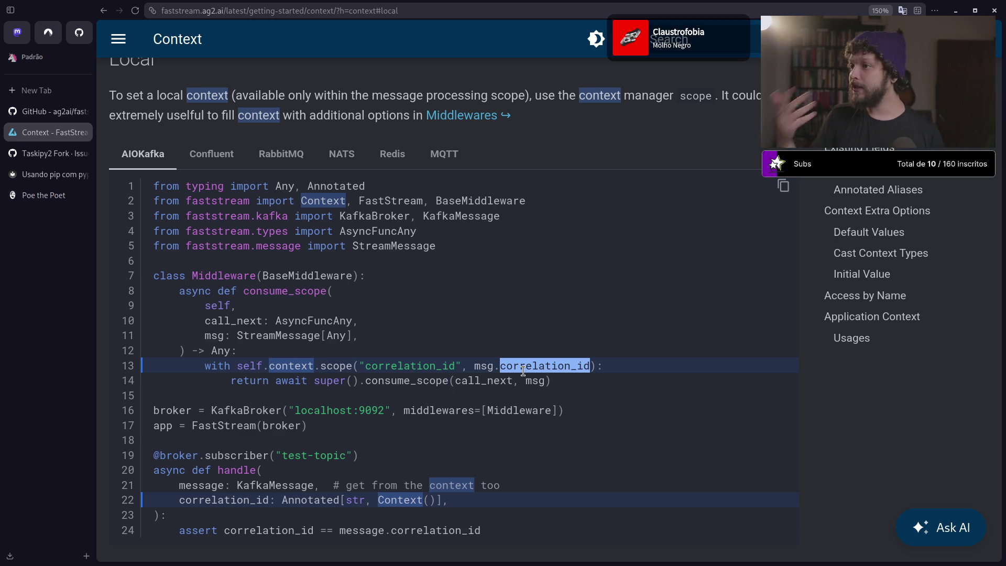
scroll(518, 377, down, 10)
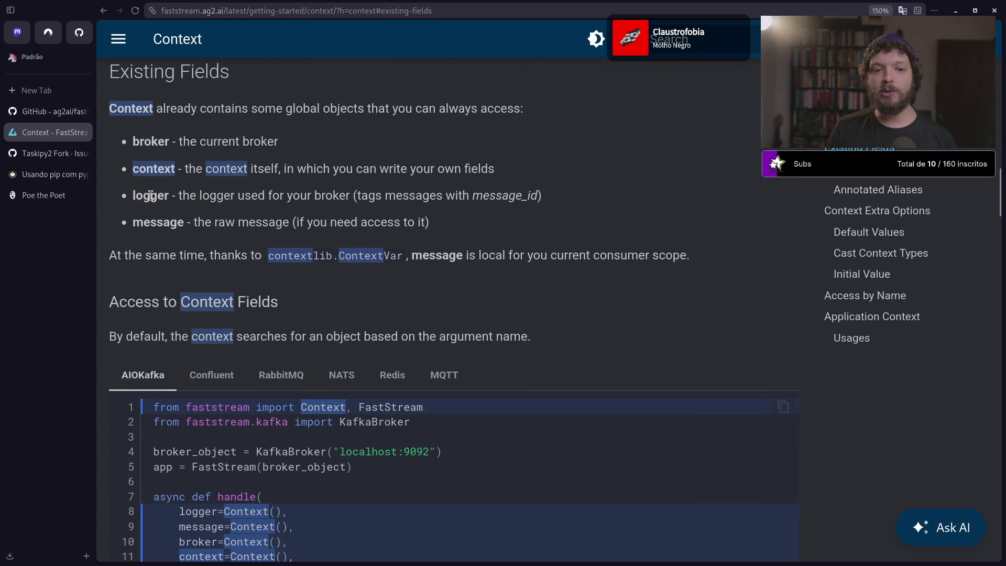
Highlight the logger, message, broker and context Context() parameter lines in the handler example.
scroll(151, 196, down, 4)
mouse_move(163, 290)
mouse_down()
mouse_move(293, 346)
mouse_move(309, 365)
mouse_up()
click(253, 335)
triple_click(194, 304)
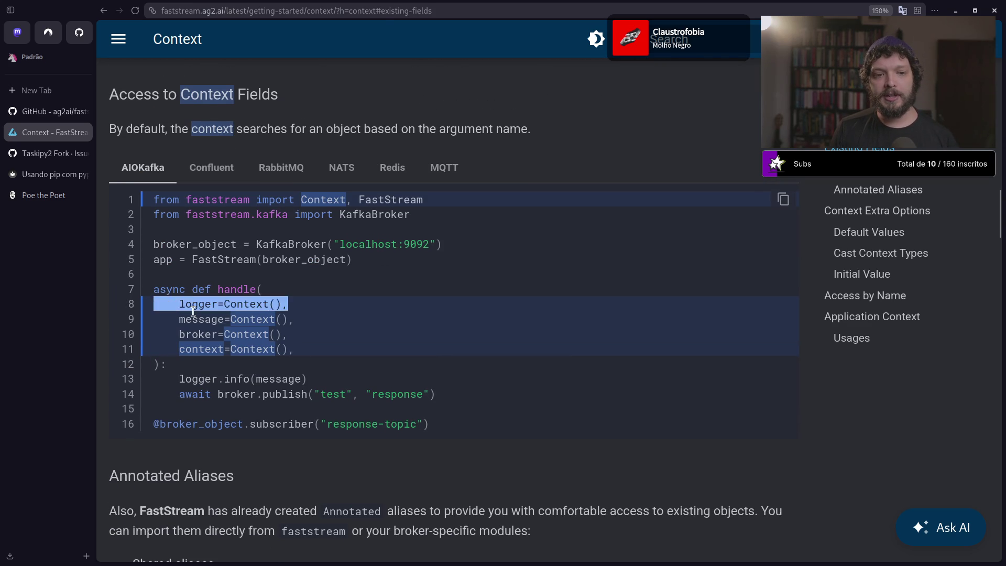
triple_click(200, 319)
triple_click(196, 334)
triple_click(197, 350)
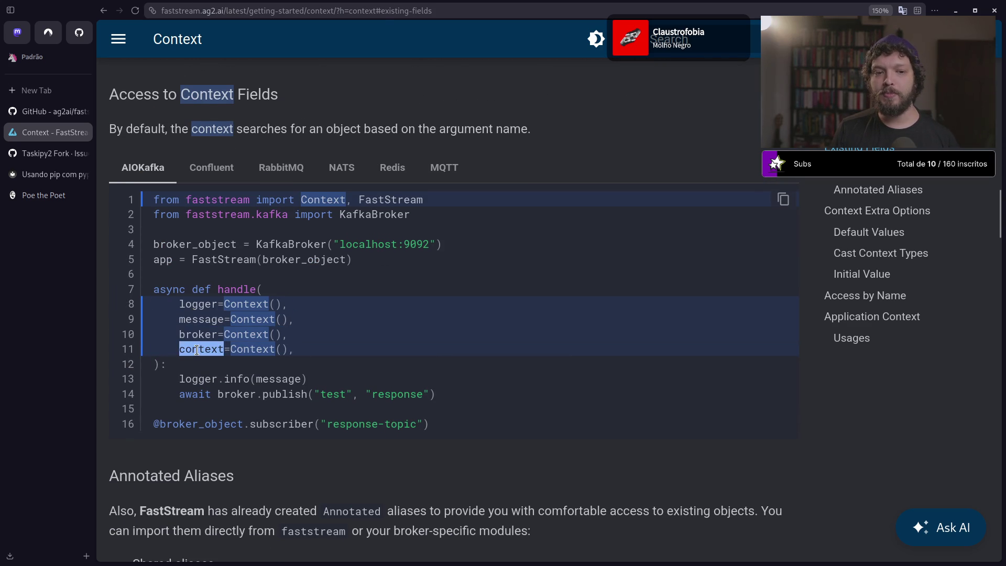
drag(294, 350, 104, 309)
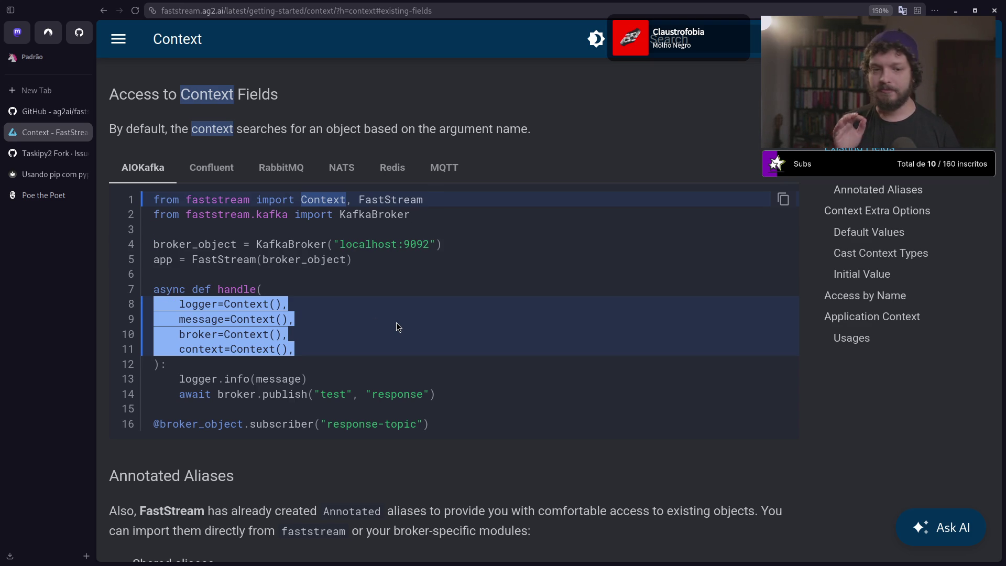
click(397, 327)
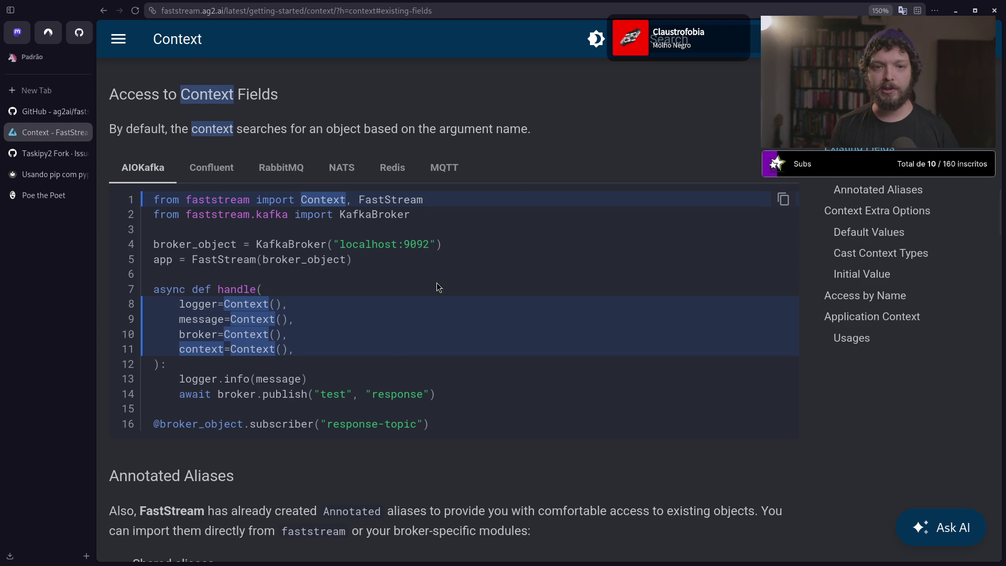
Reload the Context page with '?h=context' removed from the URL.
click(372, 11)
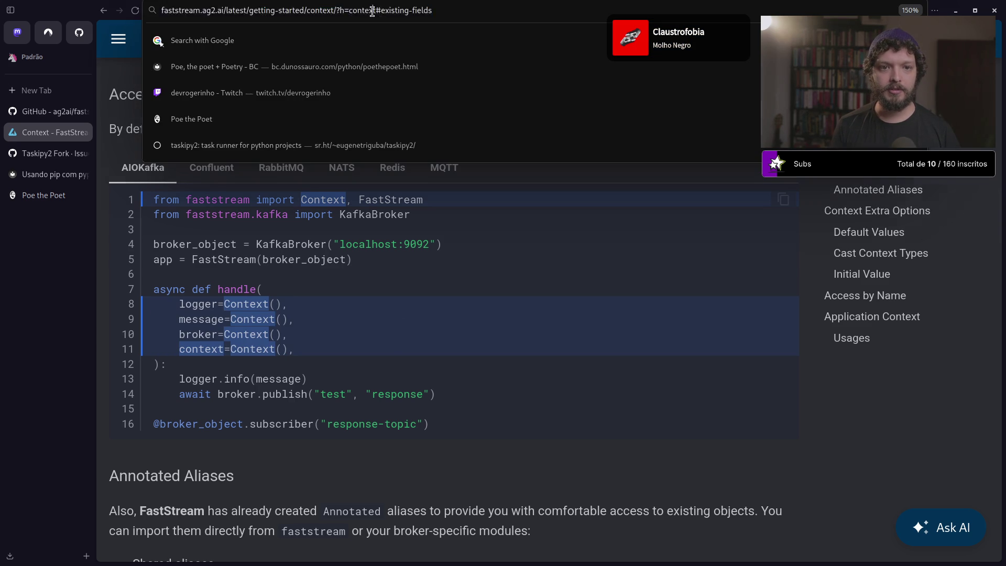
key(End)
key(ctrl+Left)
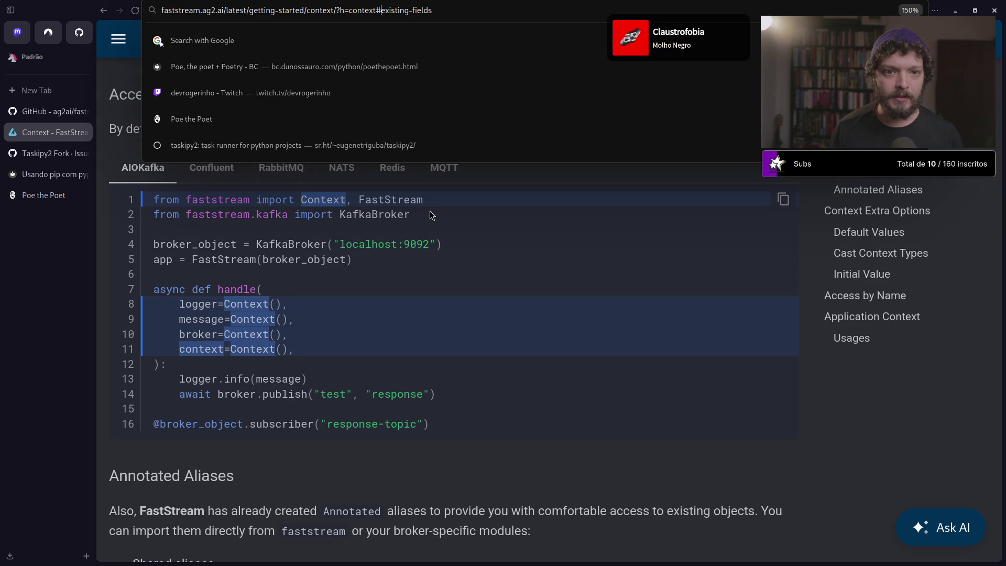
key(BackSpace)
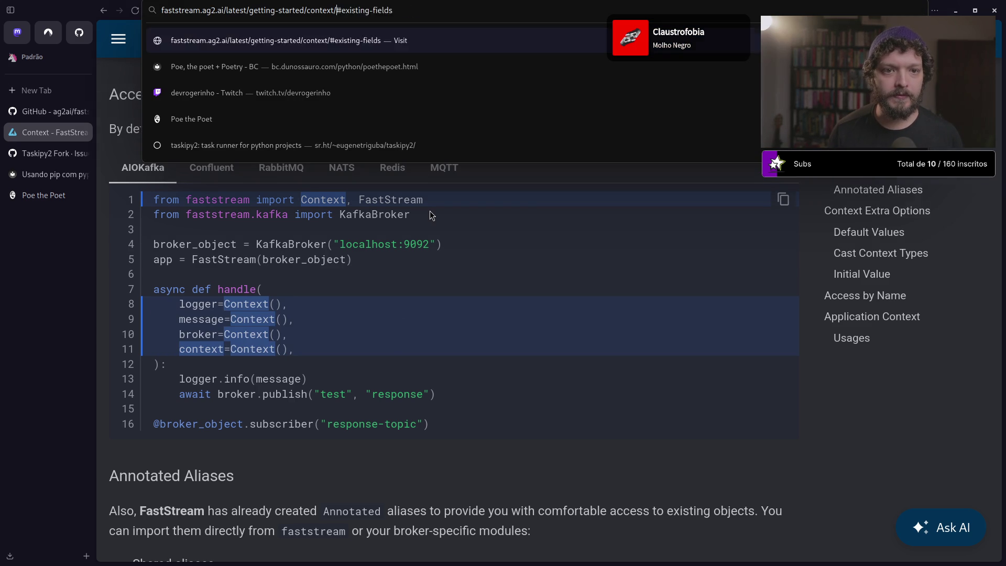
key(Return)
Return to the Access to Context Fields example and mark the logger=Context() line.
scroll(408, 393, down, 4)
scroll(423, 375, up, 2)
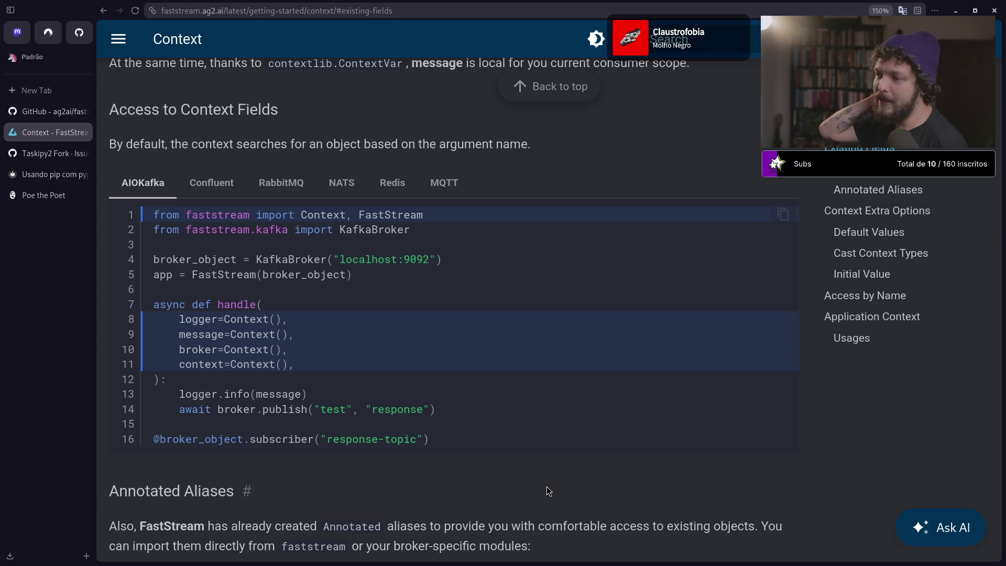
triple_click(265, 319)
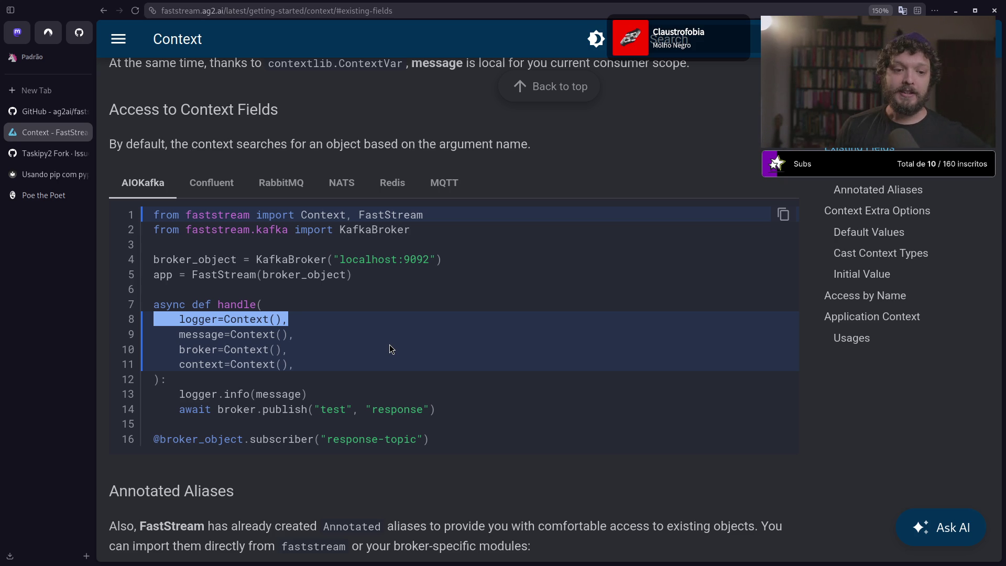
Highlight the Logger import and logger: Logger parameter in the Annotated Aliases example.
scroll(389, 345, down, 10)
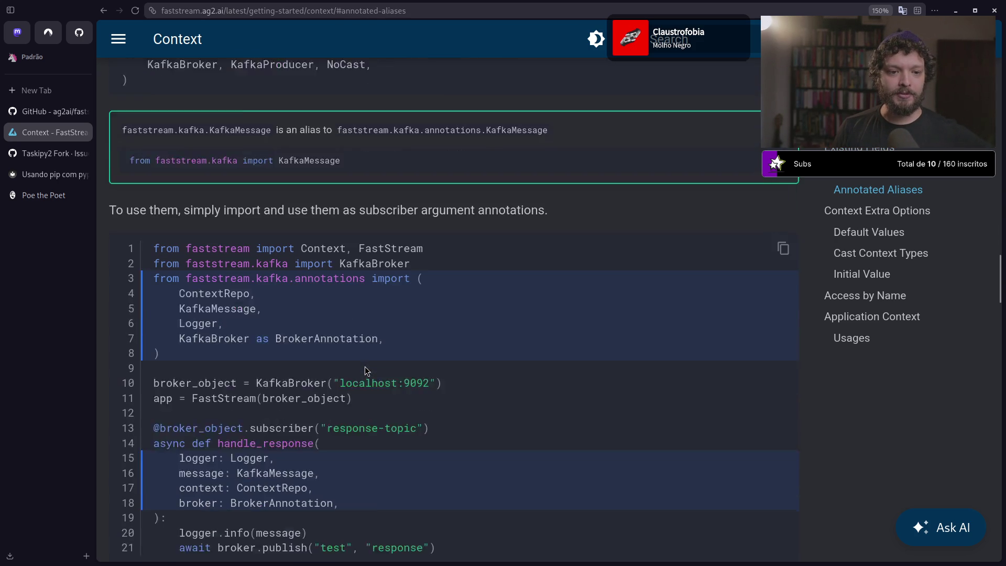
scroll(366, 370, down, 2)
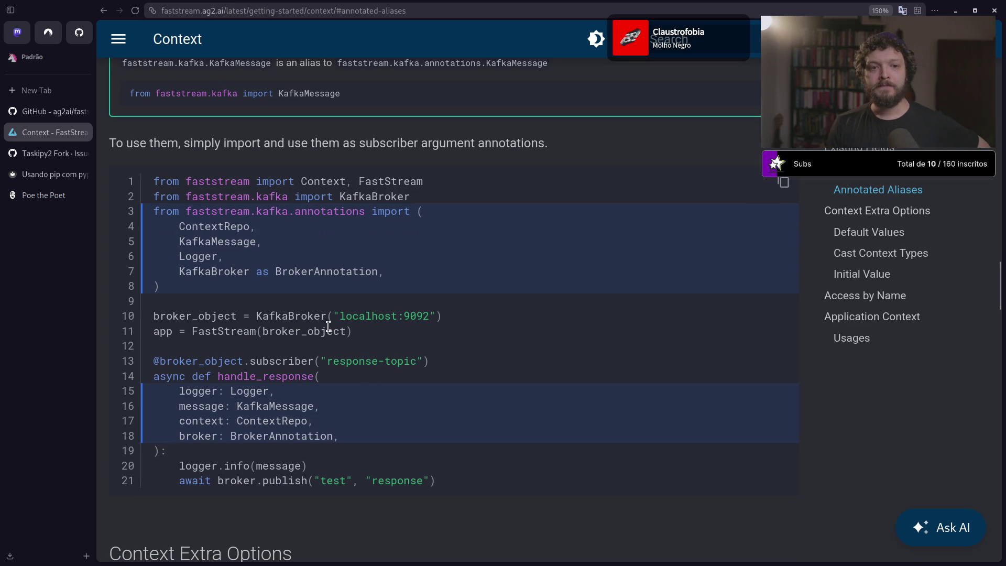
triple_click(212, 254)
triple_click(213, 253)
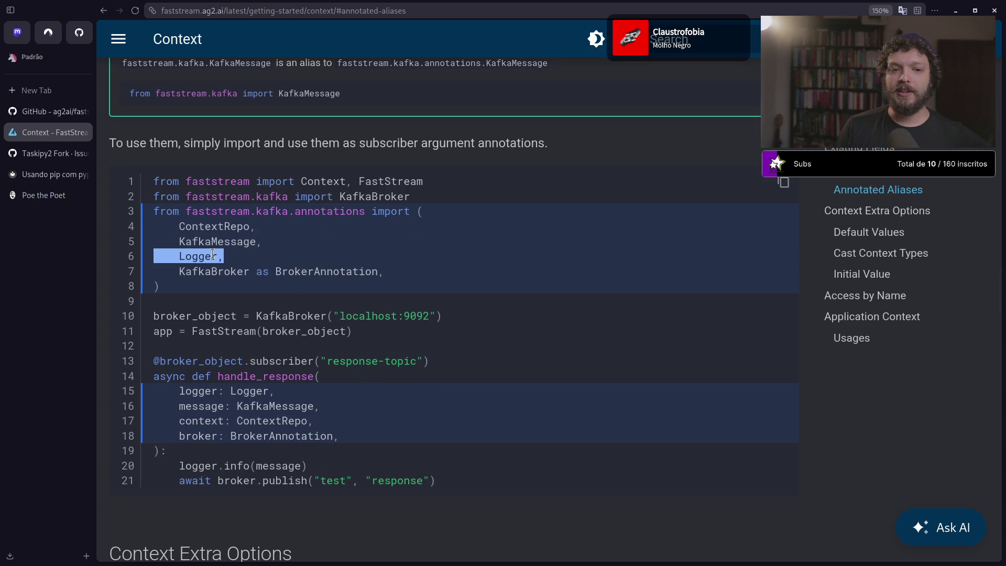
triple_click(212, 253)
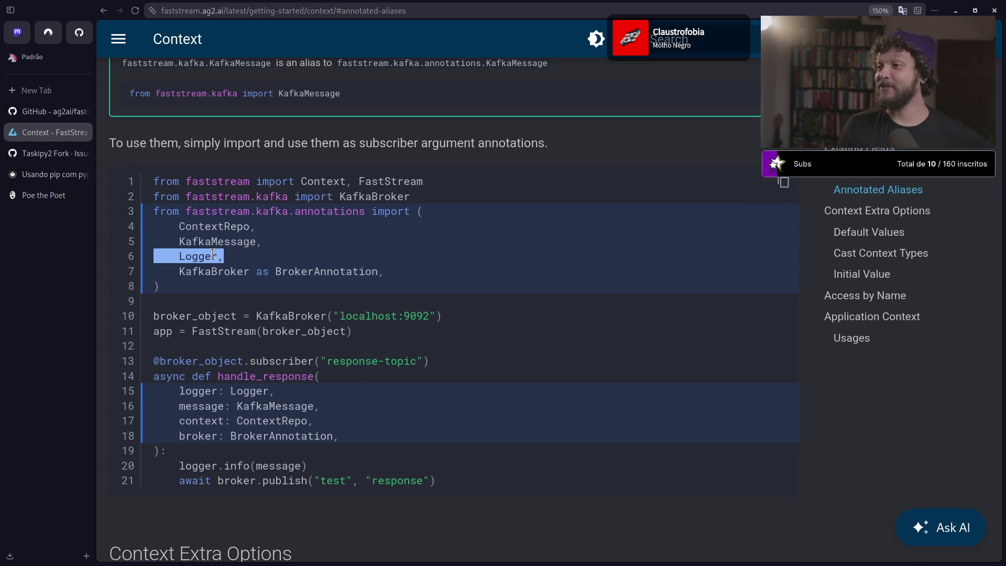
triple_click(213, 254)
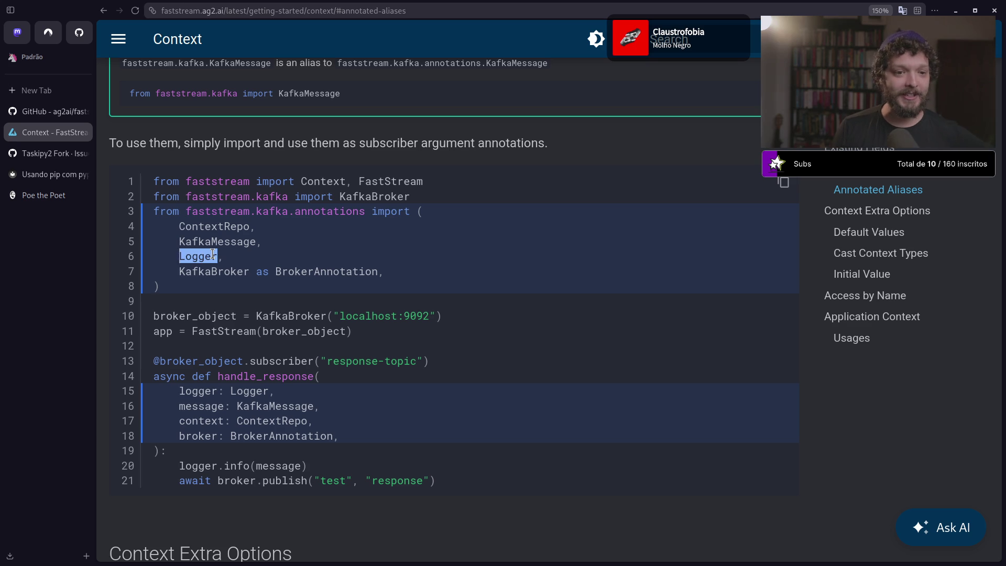
double_click(238, 394)
triple_click(238, 394)
Highlight the four annotated handler parameters, then scroll on to the Default Values example.
scroll(238, 394, down, 10)
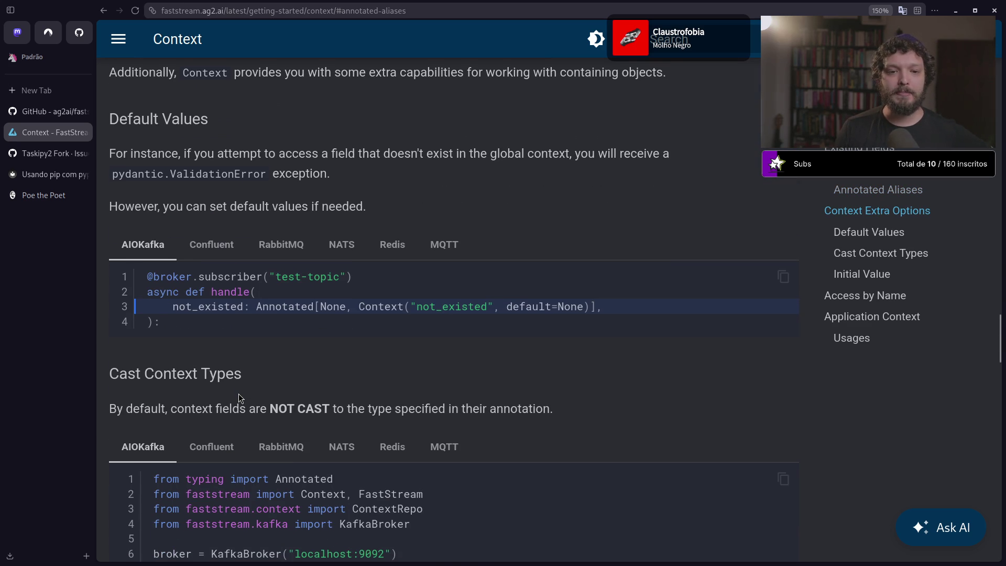
scroll(238, 394, up, 8)
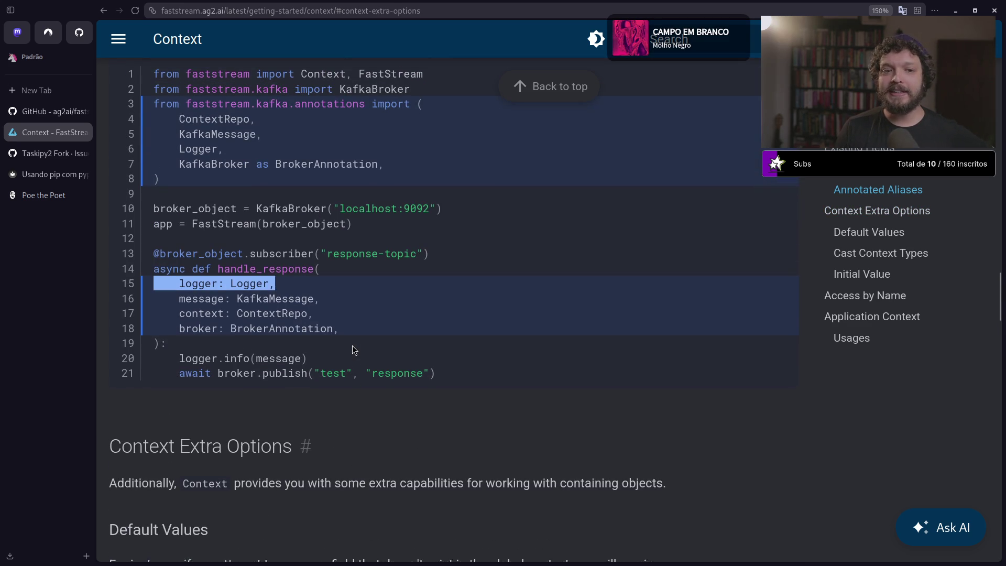
triple_click(236, 278)
triple_click(238, 287)
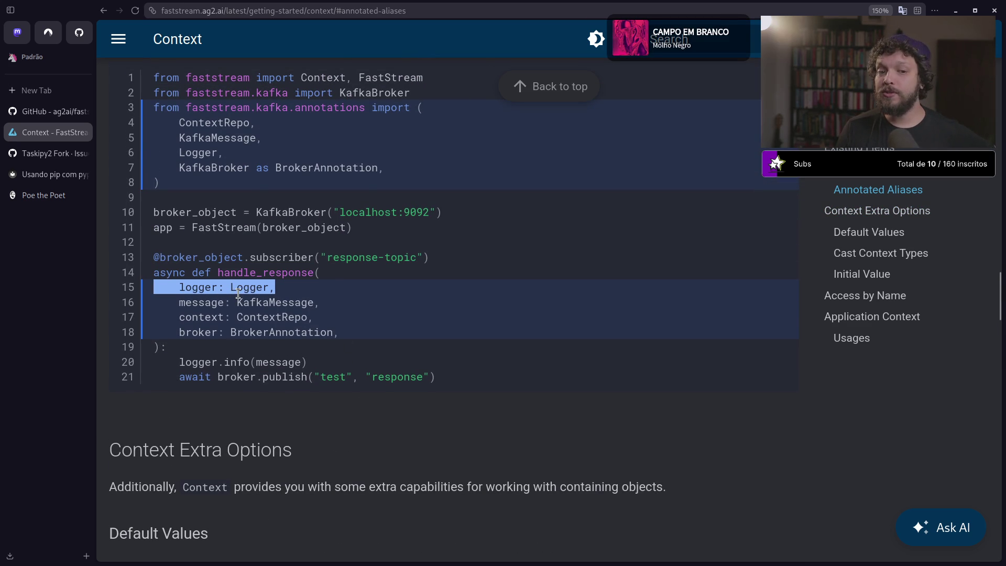
click(368, 297)
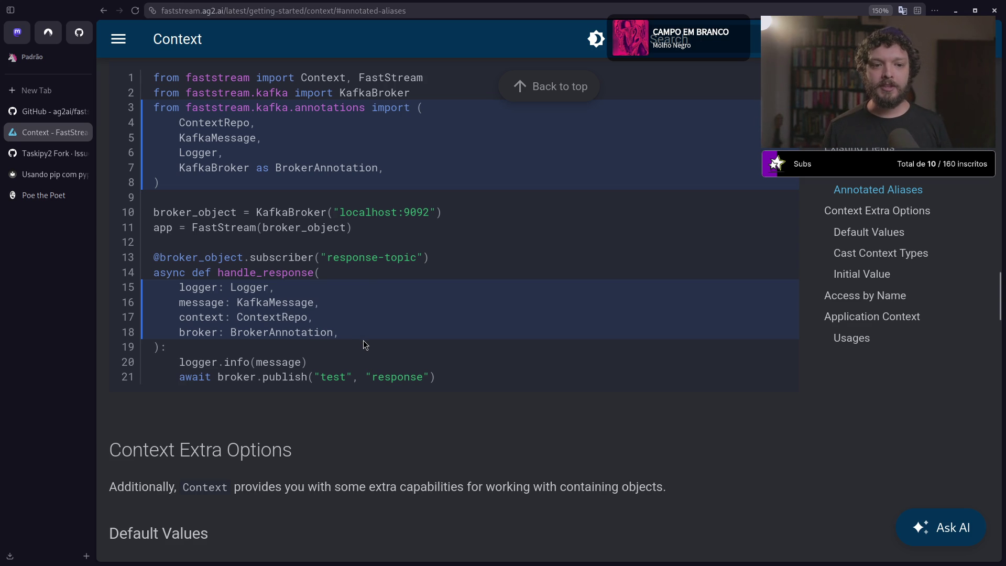
mouse_move(382, 335)
mouse_down()
mouse_move(133, 285)
mouse_move(155, 283)
mouse_up()
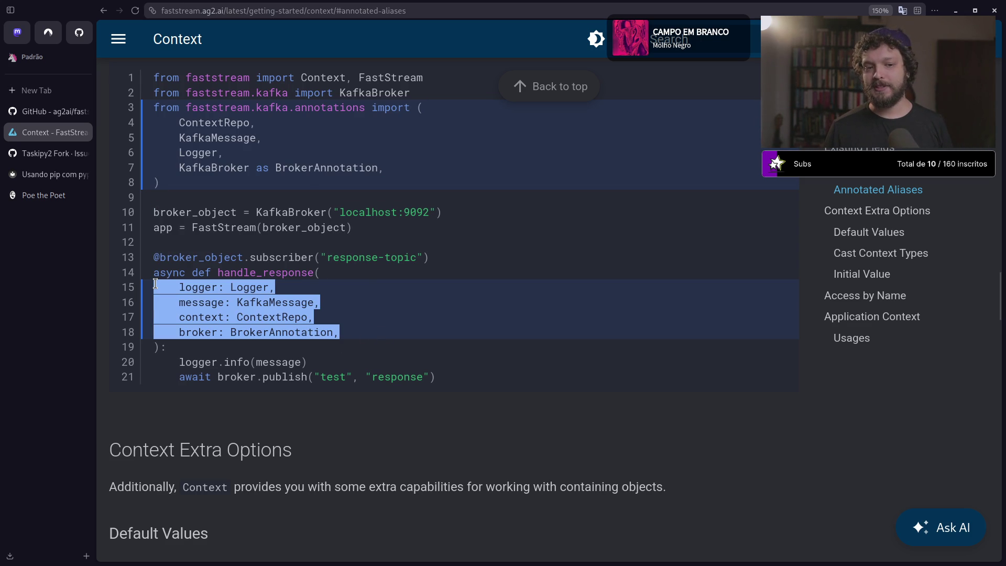
click(397, 324)
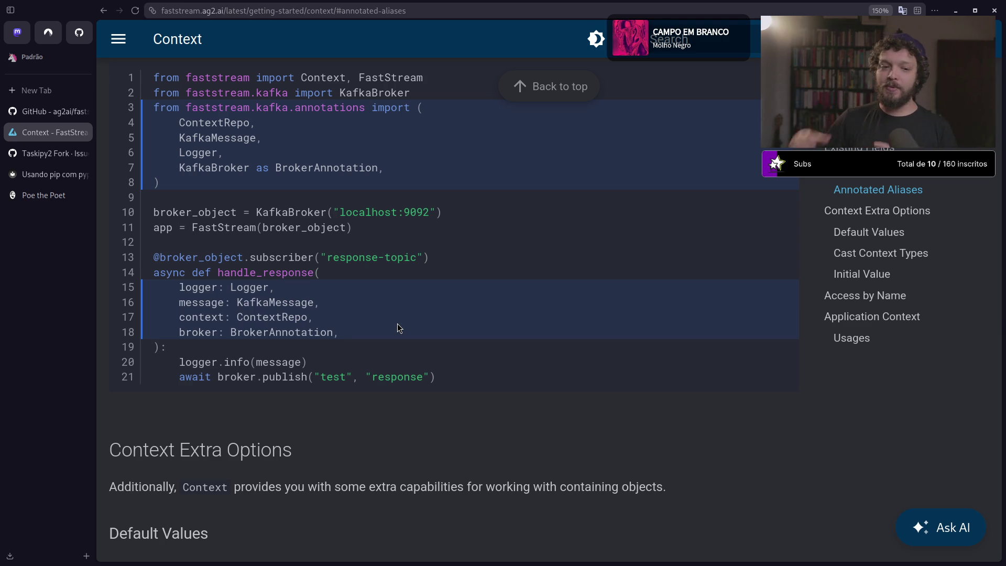
scroll(383, 312, down, 5)
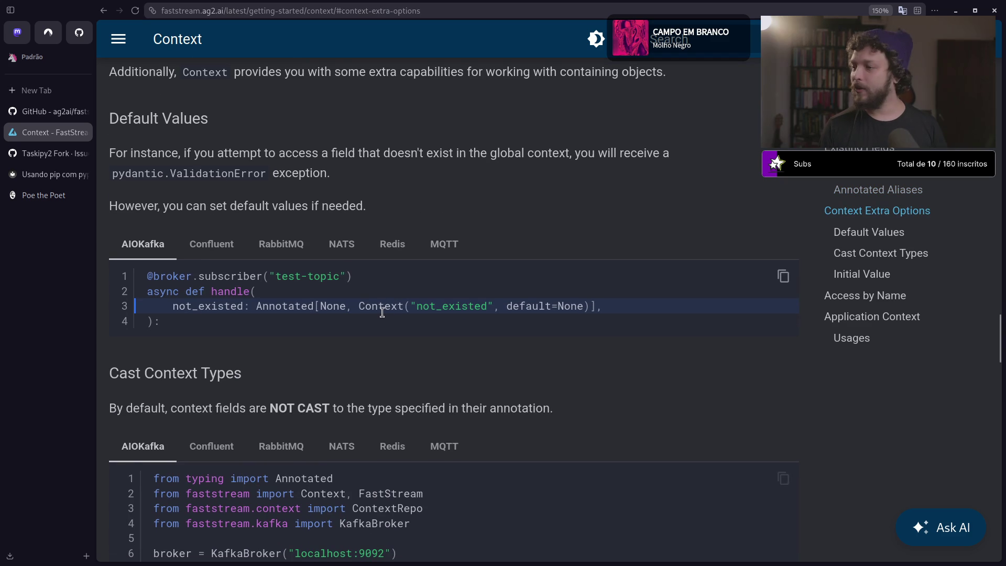
Navigate the docs menu to the Observability Healthchecks page.
scroll(382, 319, down, 15)
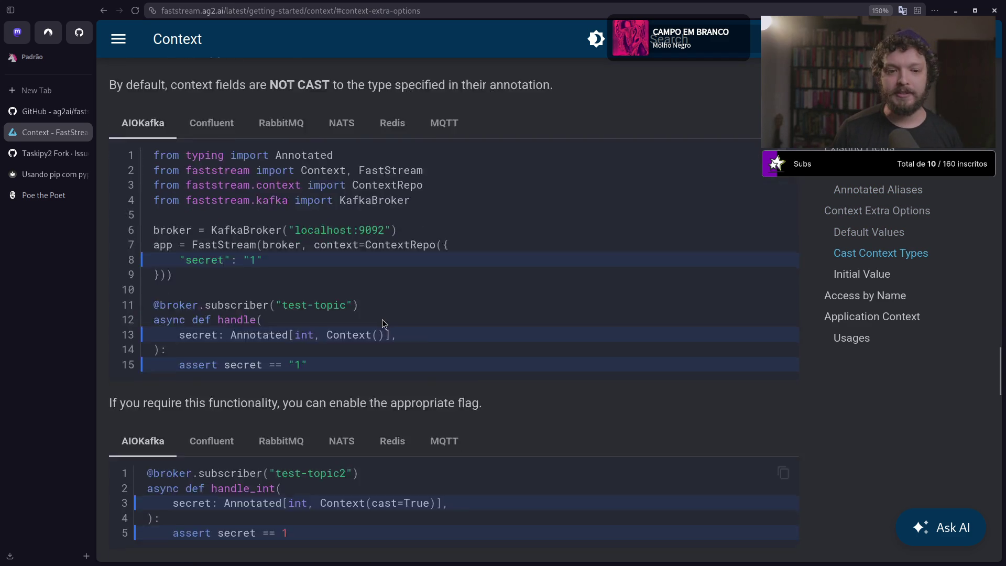
click(119, 47)
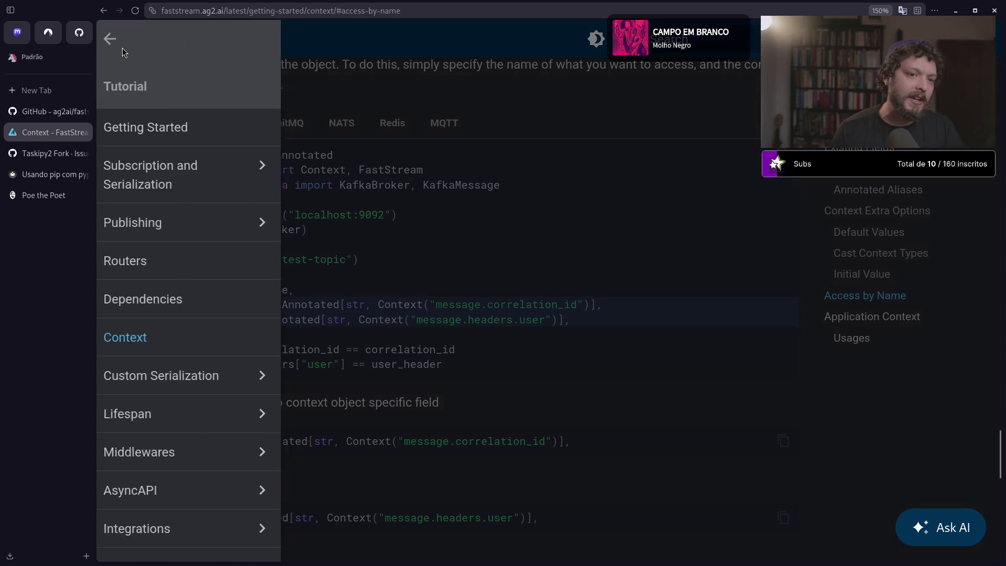
scroll(184, 342, down, 4)
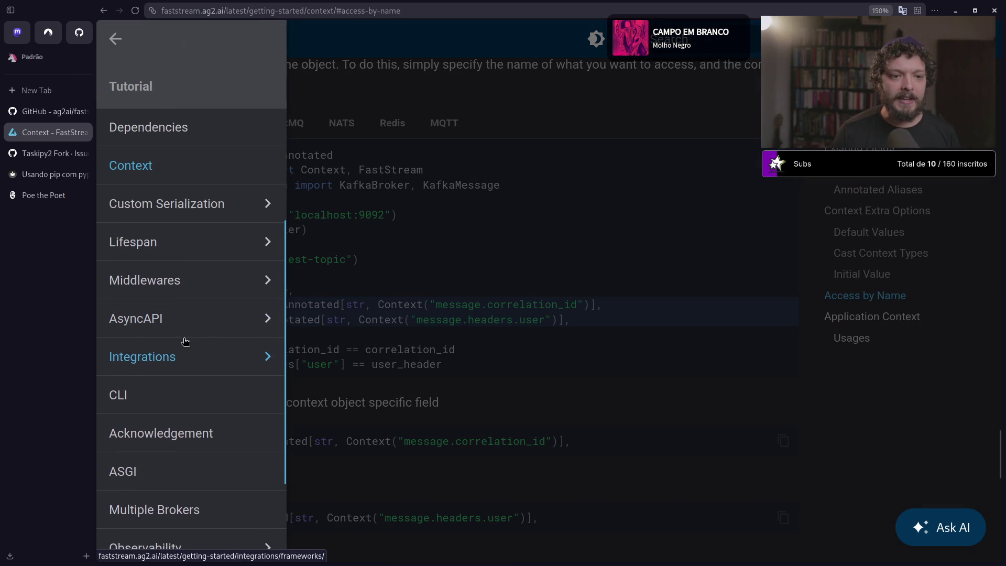
scroll(185, 343, up, 4)
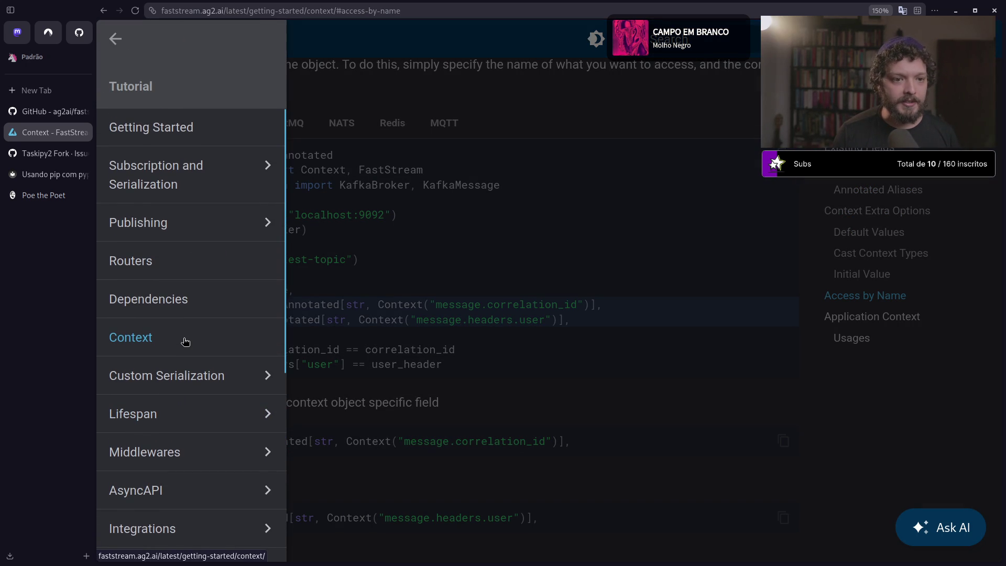
scroll(185, 342, down, 4)
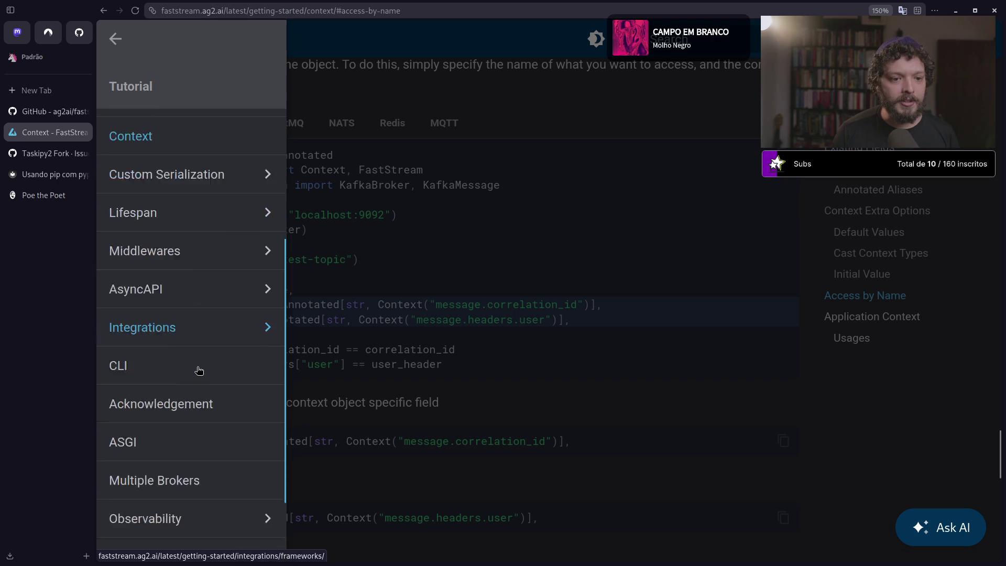
scroll(199, 370, down, 2)
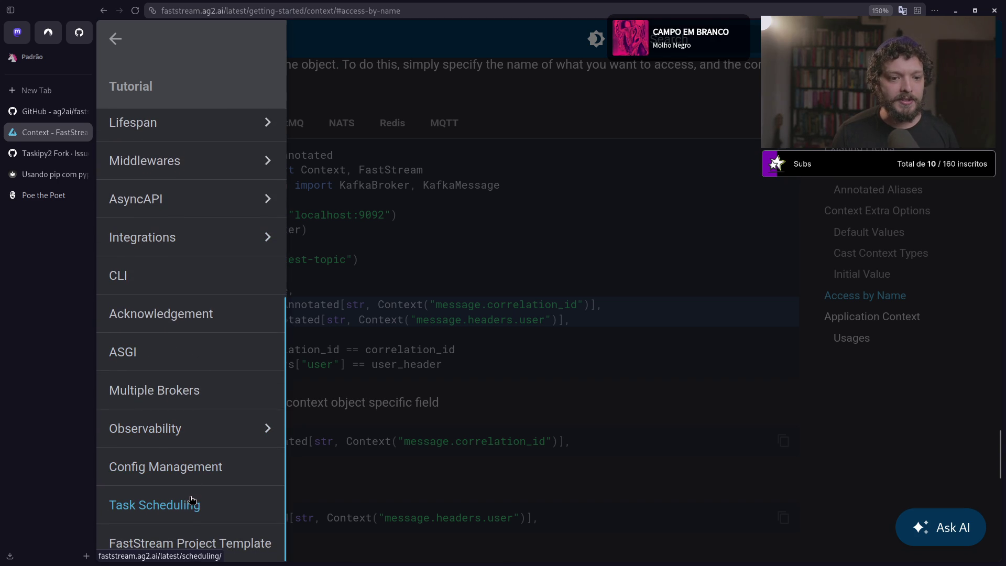
click(269, 430)
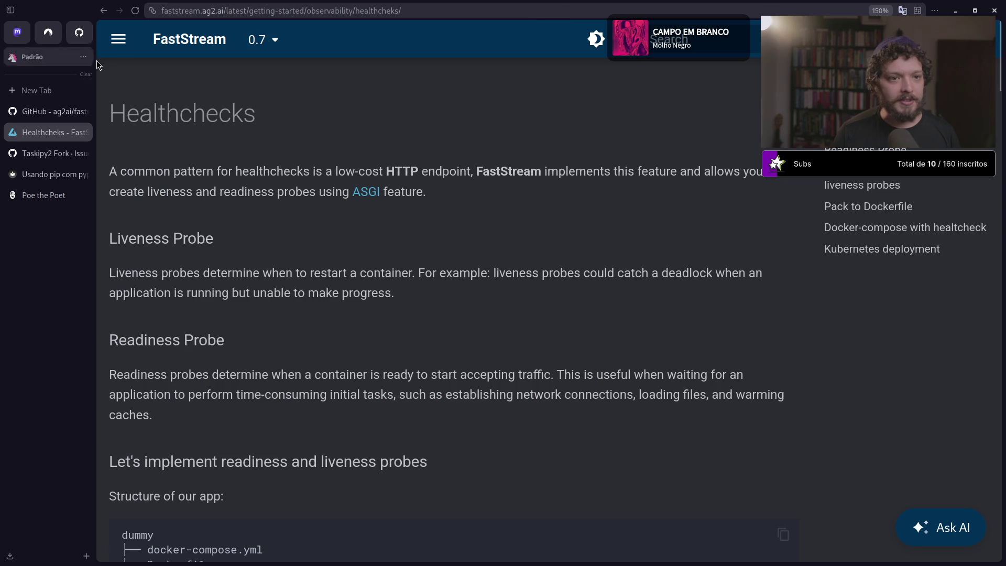
Switch the docs to version 0.7 and open the Logging page.
click(118, 41)
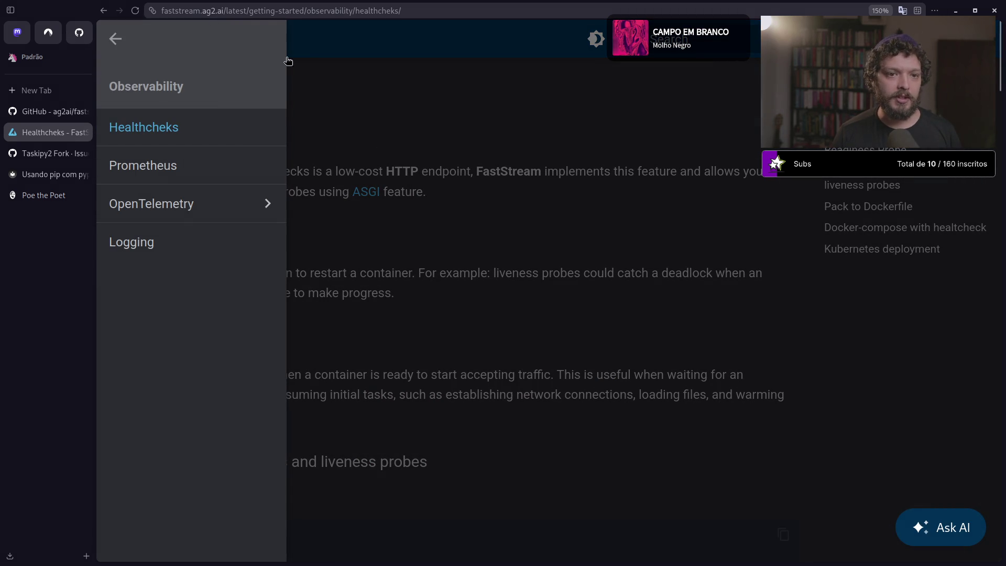
click(263, 46)
click(257, 40)
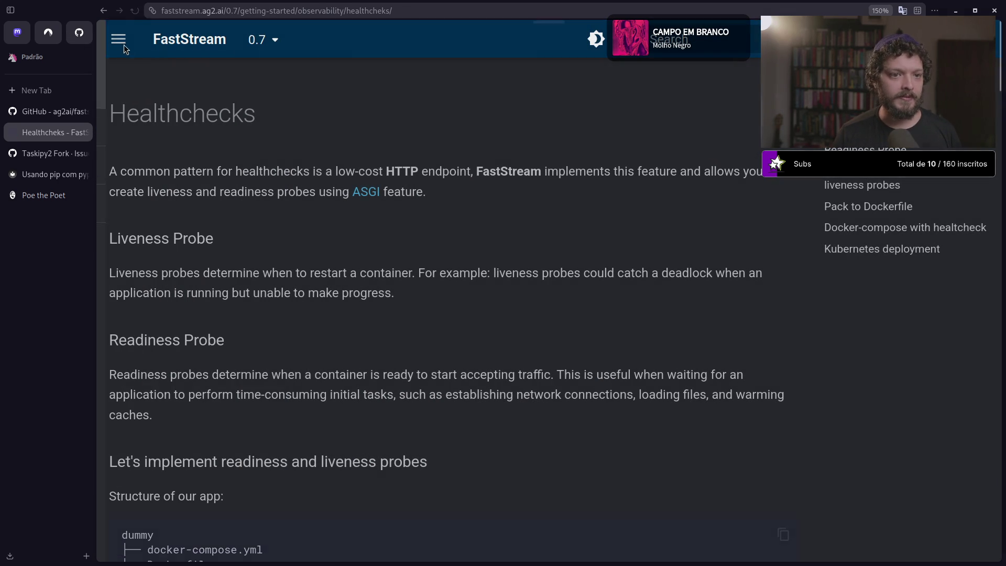
click(124, 45)
click(162, 245)
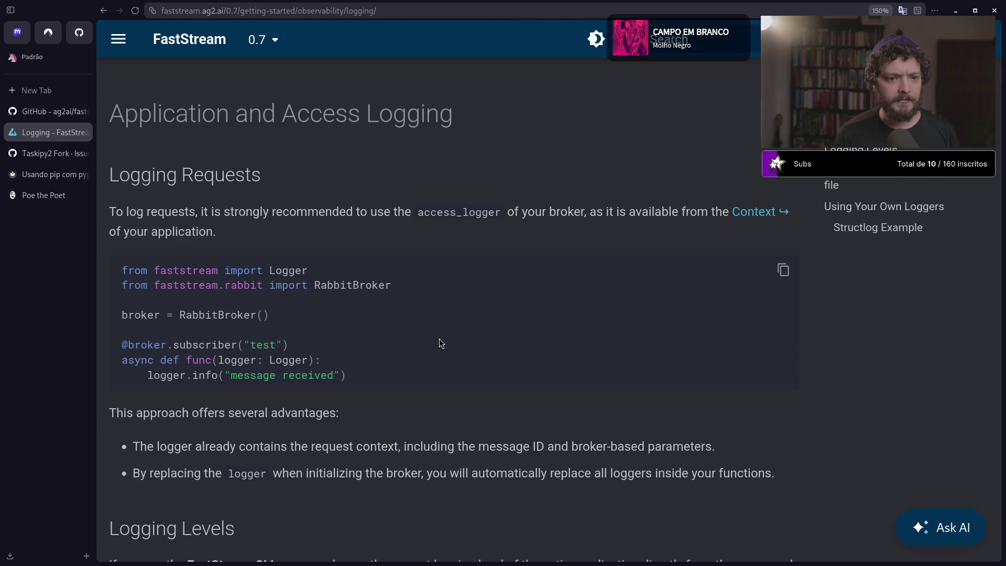
Read through the 0.7 Logging page, selecting the log-file command line.
scroll(439, 338, down, 5)
scroll(439, 339, down, 7)
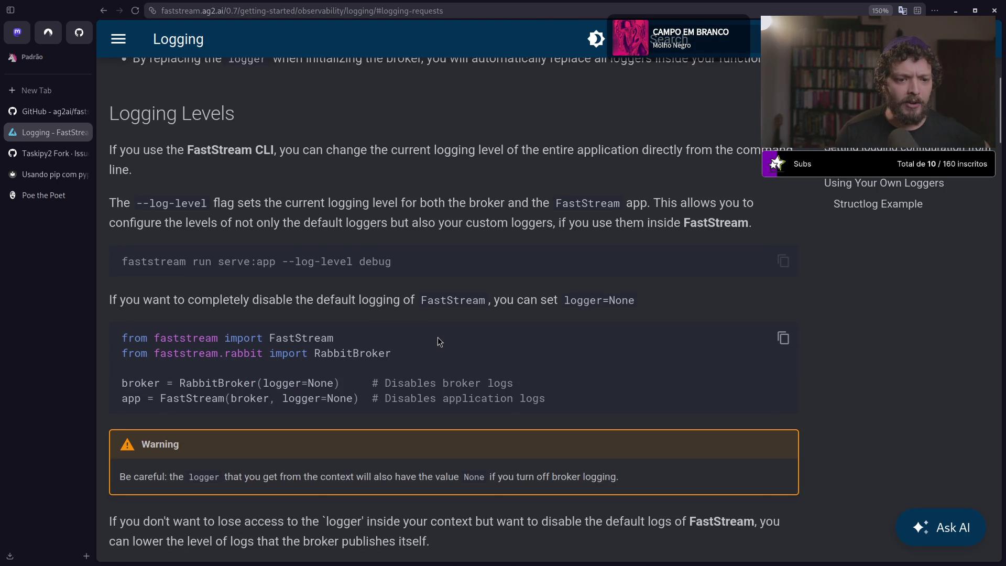
scroll(398, 368, down, 3)
scroll(398, 368, up, 5)
scroll(398, 369, down, 3)
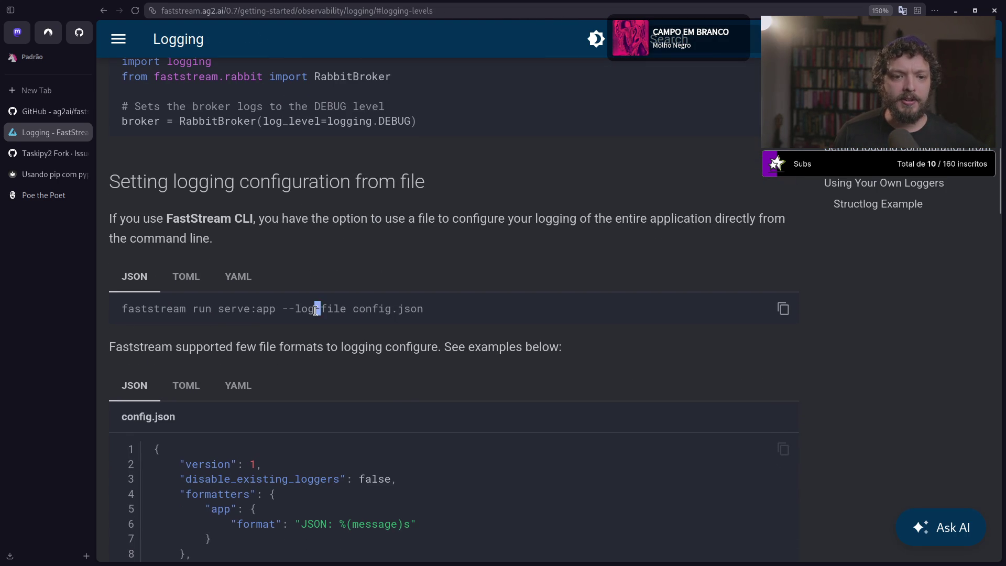
triple_click(315, 310)
triple_click(315, 310)
click(315, 310)
scroll(315, 310, down, 3)
scroll(315, 310, down, 7)
scroll(316, 311, up, 15)
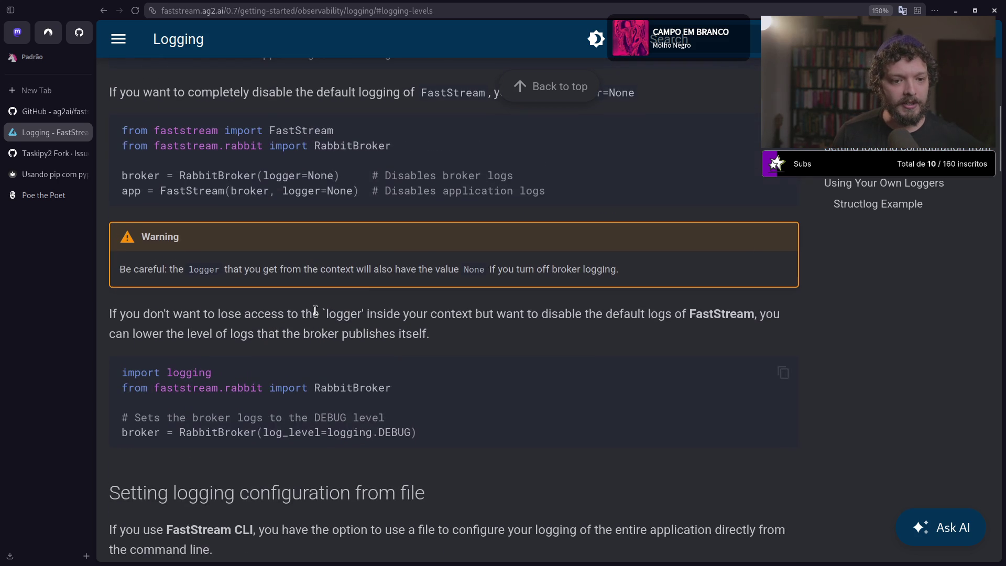
scroll(316, 312, up, 5)
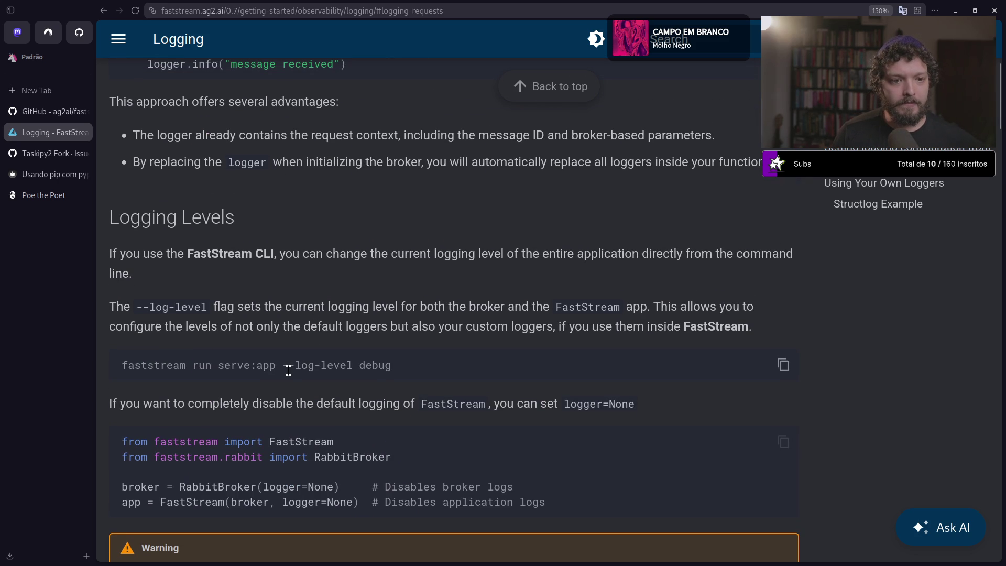
scroll(288, 371, up, 5)
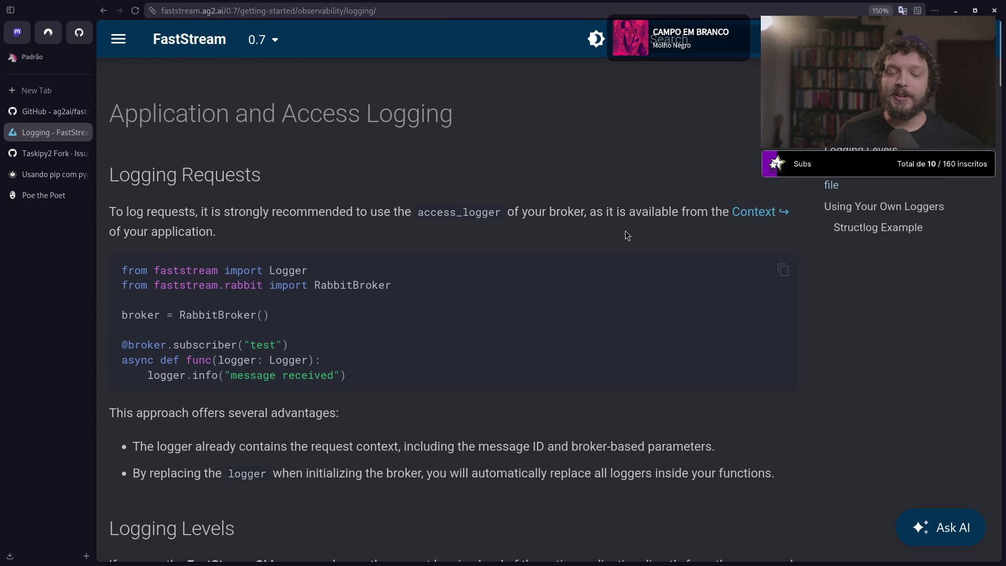
Translate the page into Portuguese and highlight phrases of the translated intro.
click(901, 11)
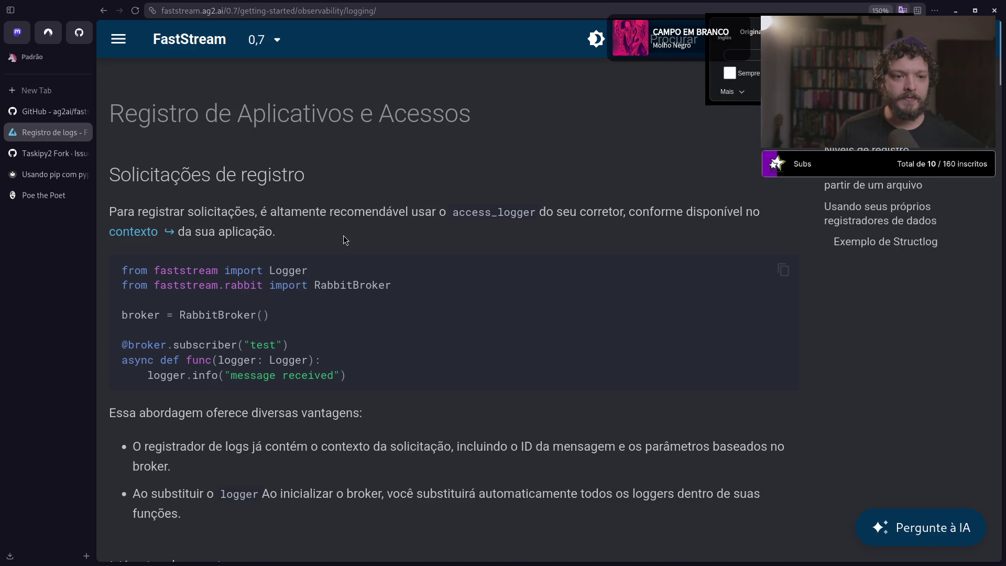
drag(118, 211, 247, 210)
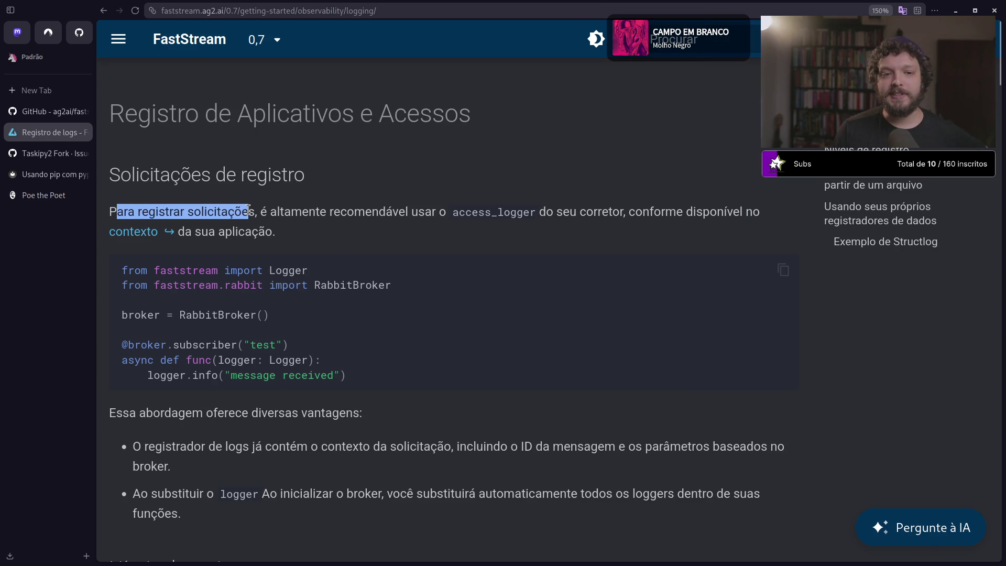
click(248, 209)
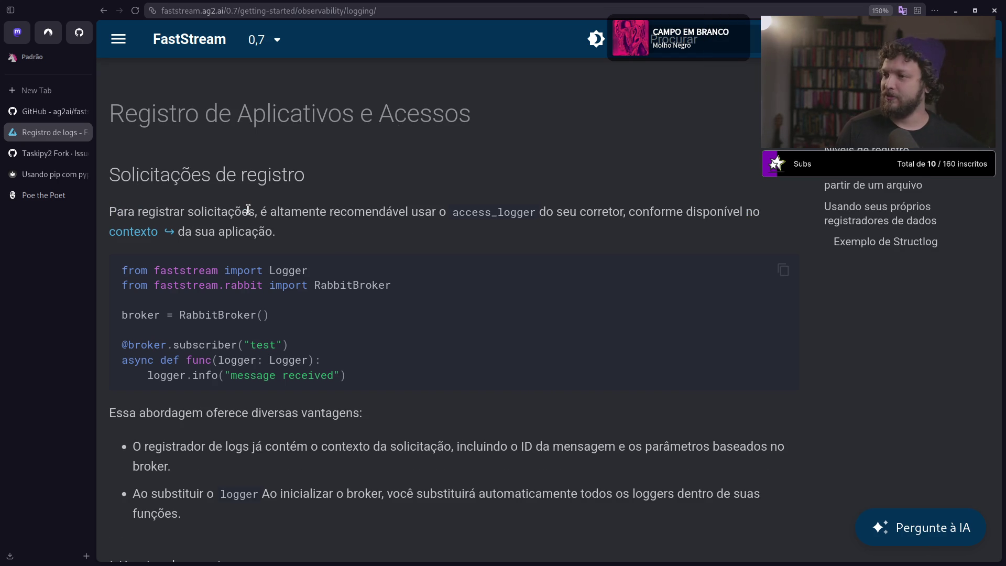
drag(260, 211, 427, 213)
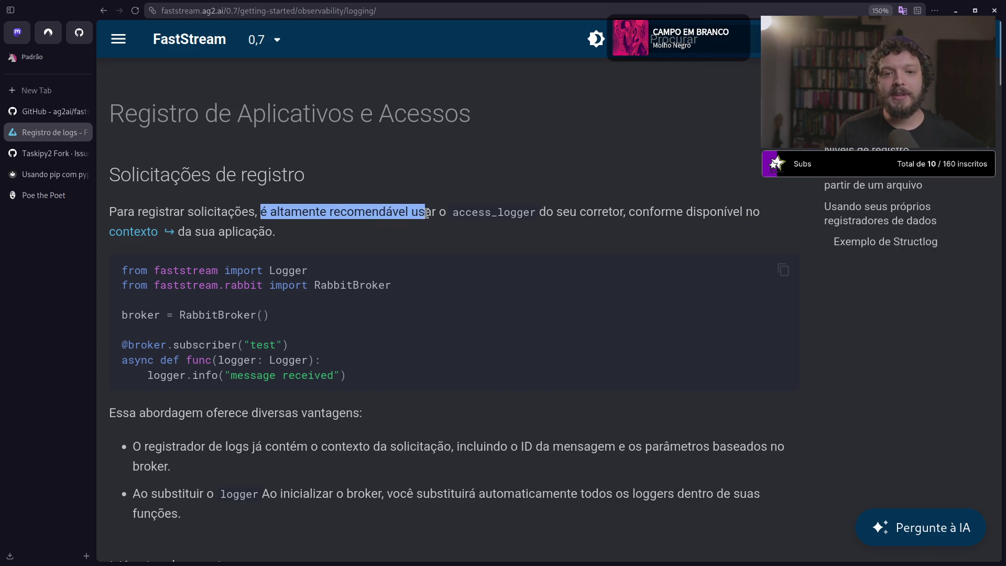
click(427, 213)
double_click(461, 214)
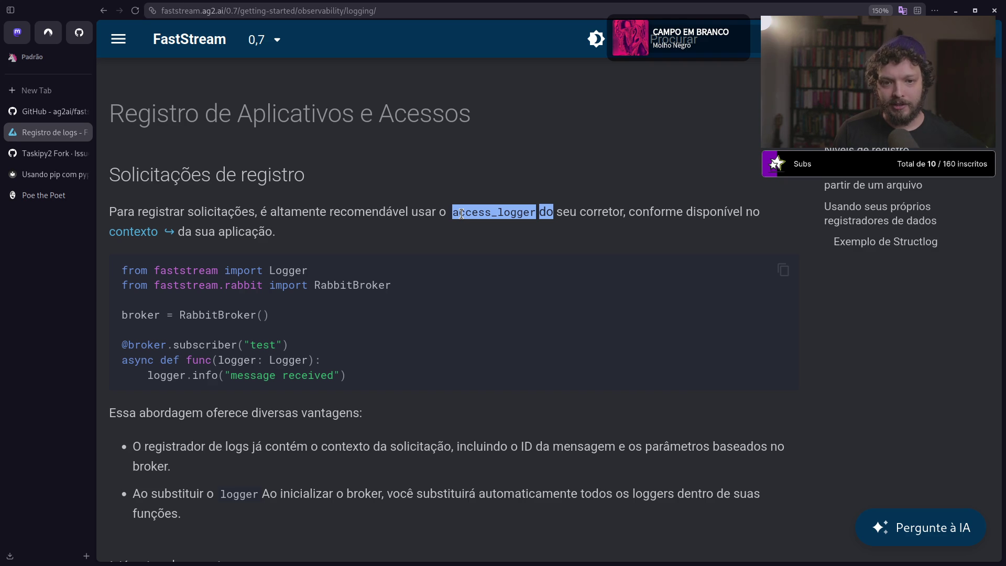
click(575, 214)
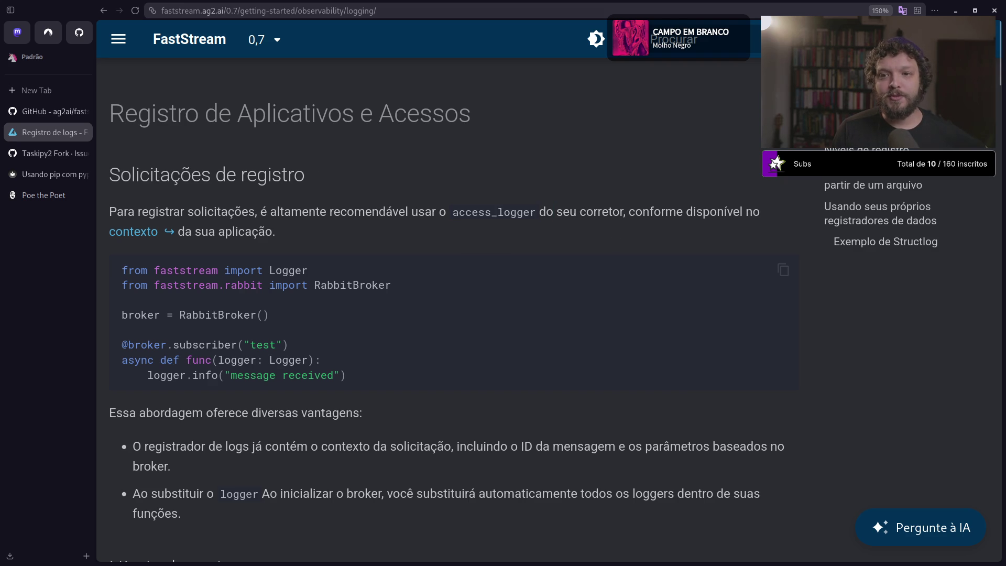
Restore the original English and highlight 'To log requests', 'strongly recommended' and access_logger.
click(903, 11)
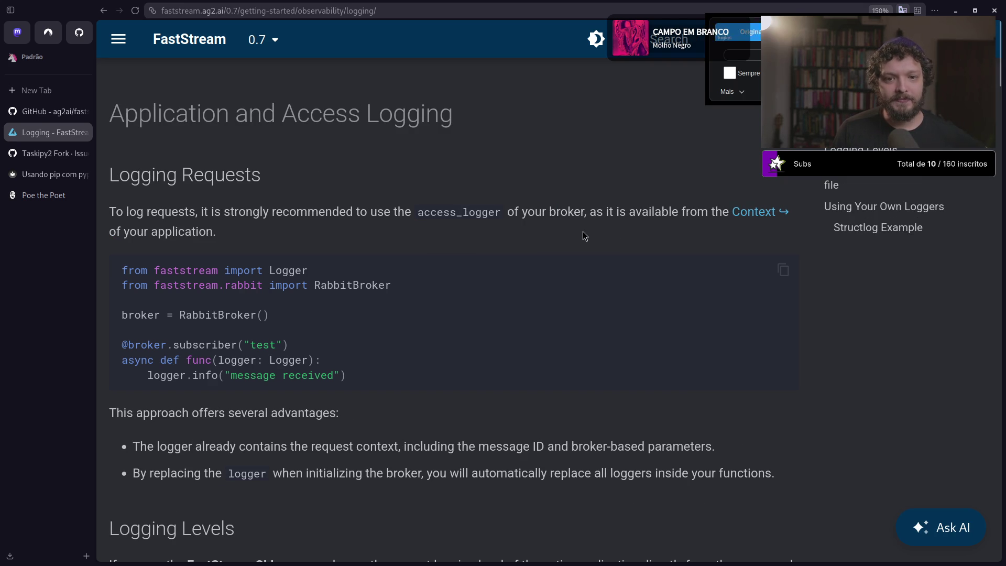
drag(116, 215, 188, 215)
click(187, 216)
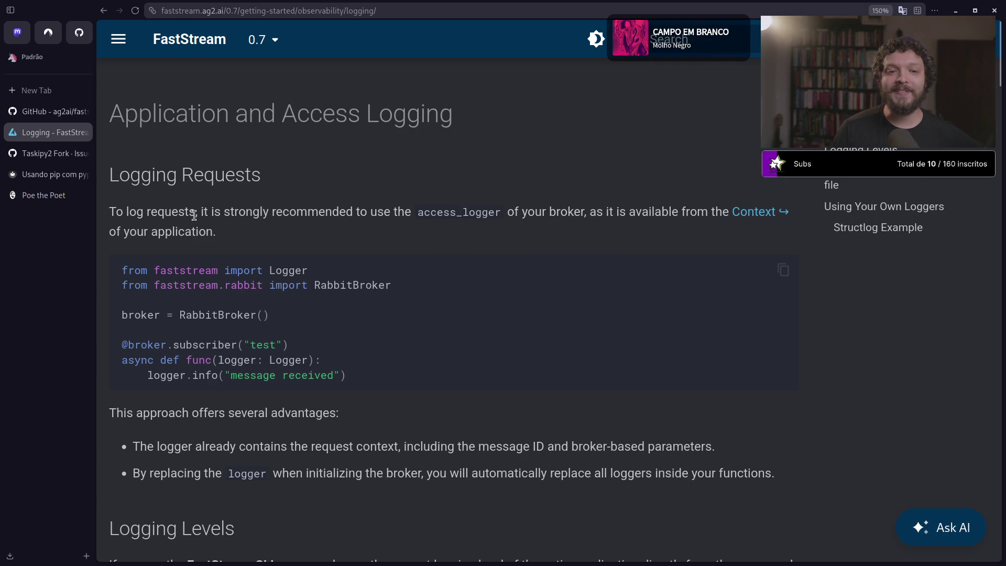
drag(204, 212, 392, 211)
click(396, 210)
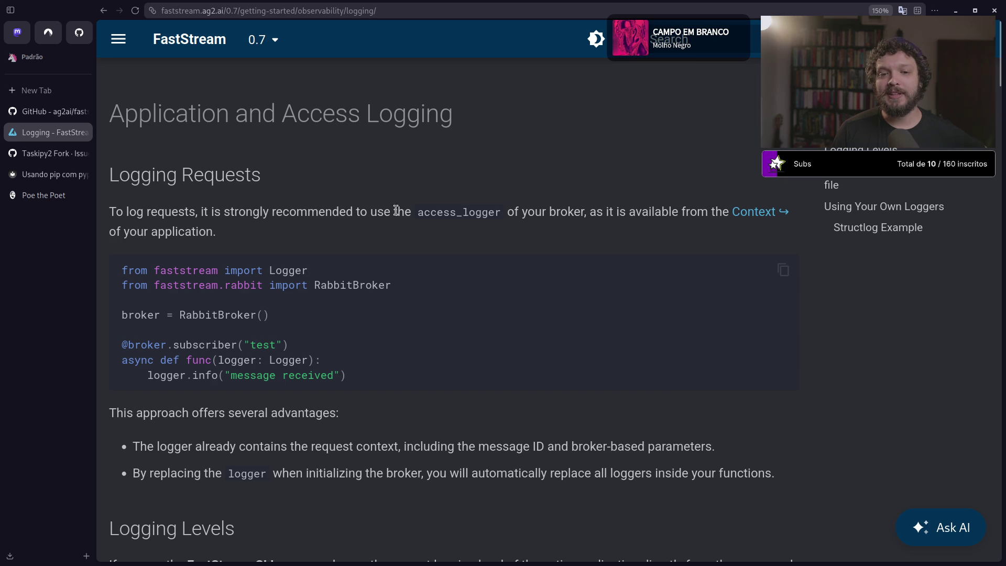
double_click(430, 215)
drag(512, 220, 545, 219)
click(545, 219)
drag(612, 215, 700, 226)
click(646, 216)
click(700, 227)
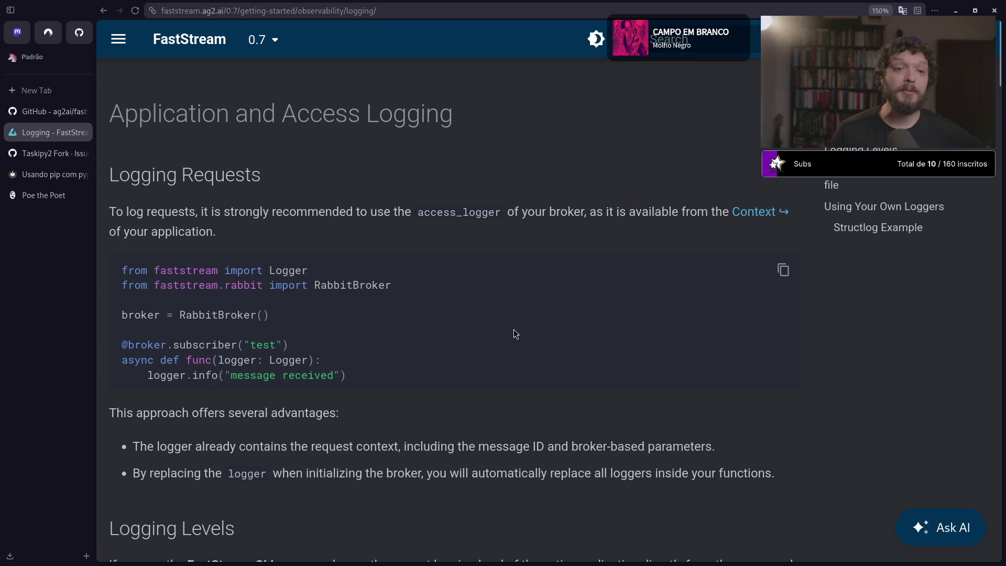
scroll(512, 330, down, 8)
scroll(512, 330, up, 10)
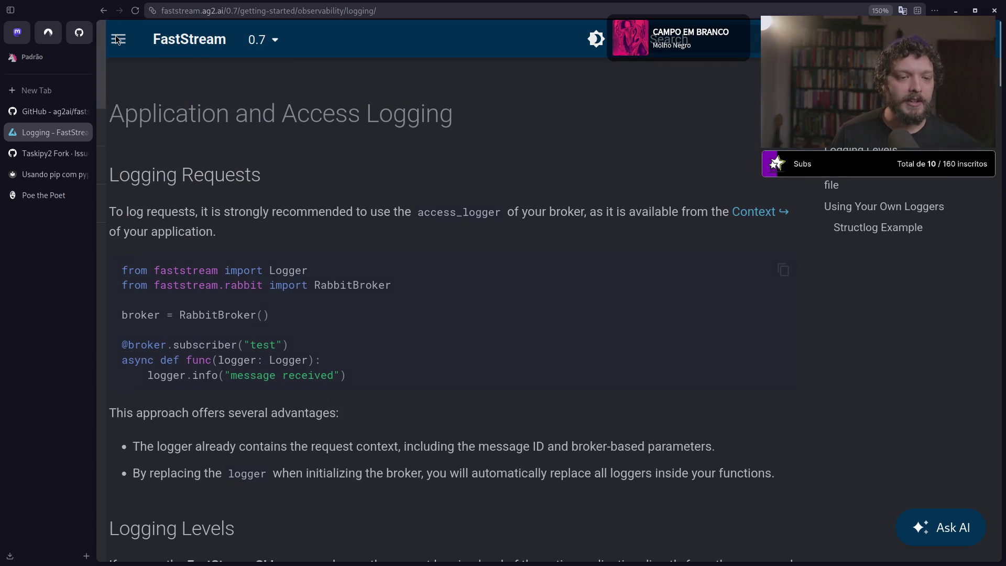
click(119, 39)
Close the navigation drawer, search the docs for 'test' and open Events Testing.
click(115, 38)
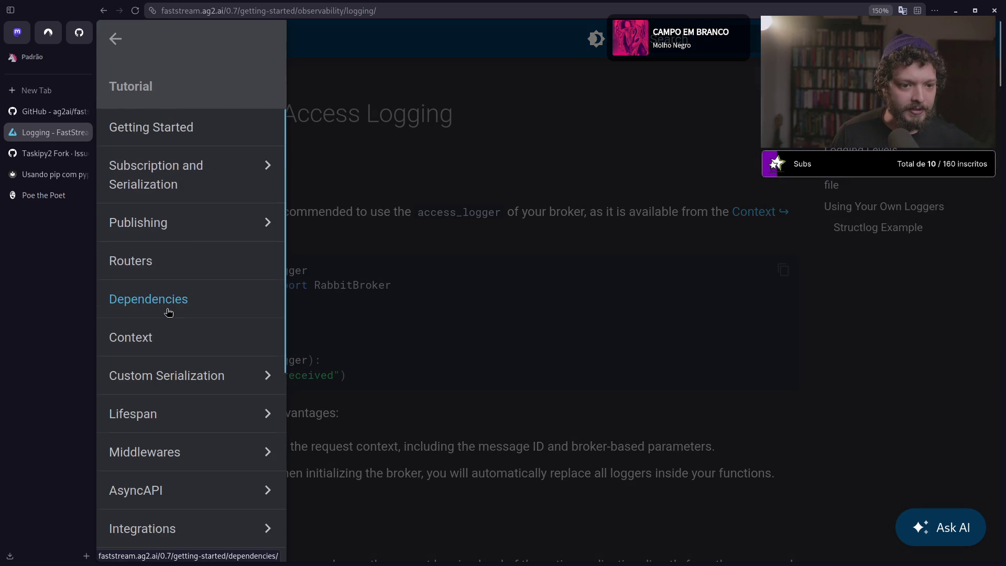
scroll(168, 313, down, 5)
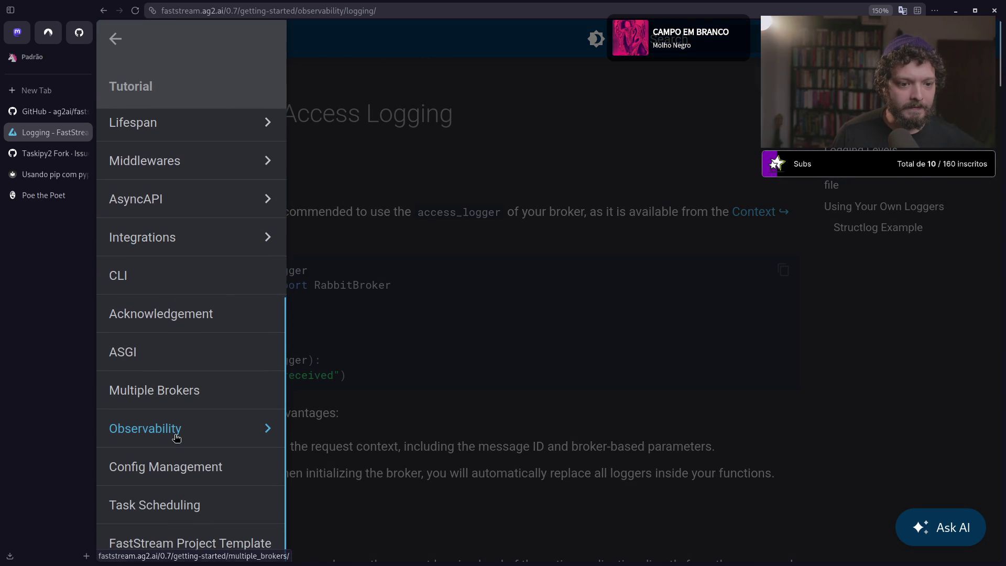
scroll(209, 438, down, 5)
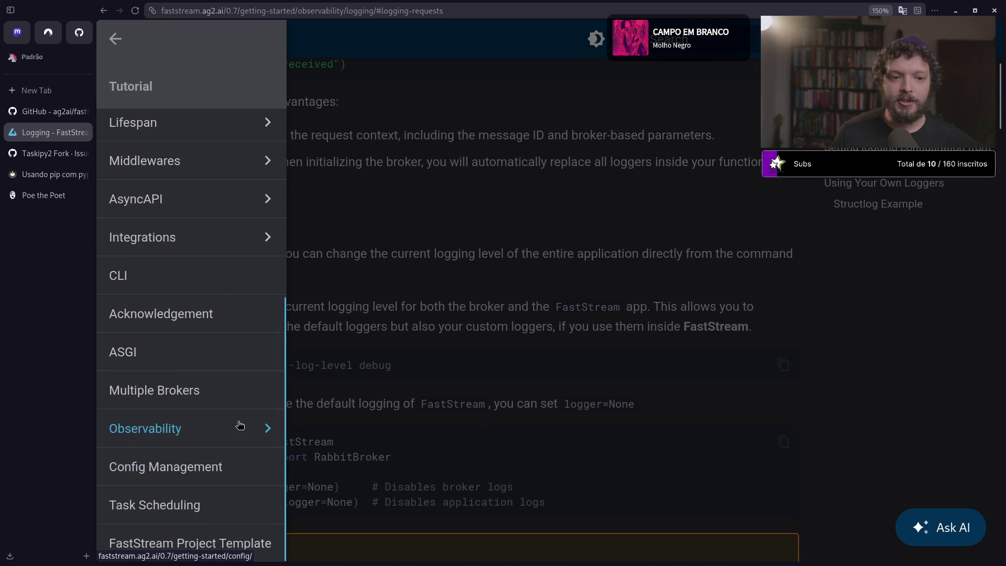
scroll(234, 414, up, 3)
click(647, 122)
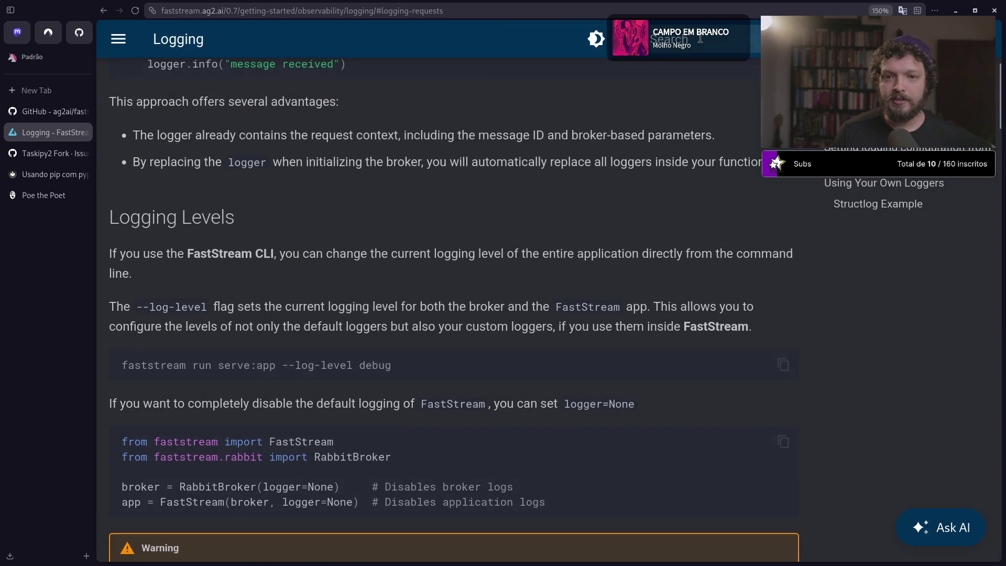
click(676, 39)
text(test)
click(619, 99)
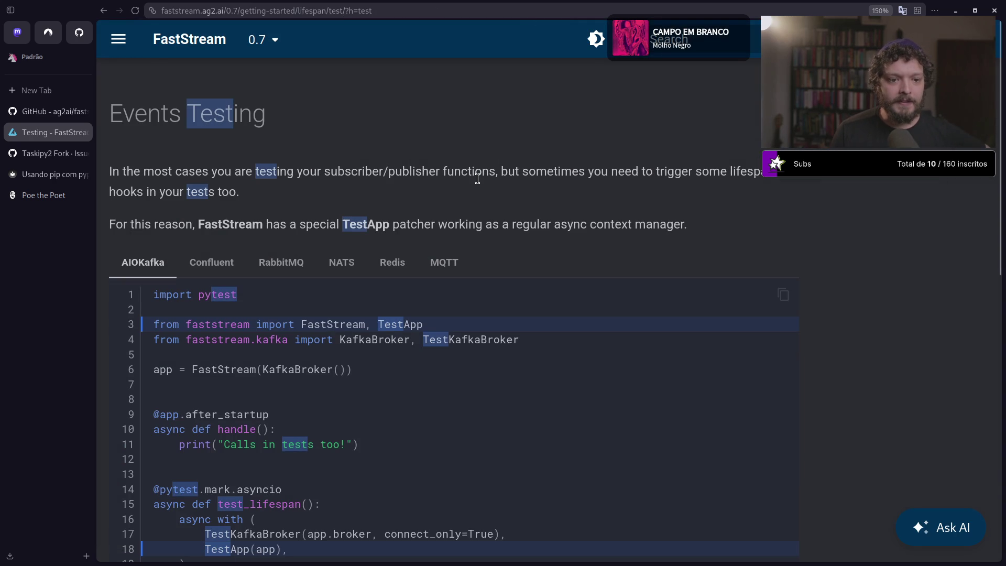
Search 'test' again and open the Publisher Testing result.
scroll(478, 179, down, 5)
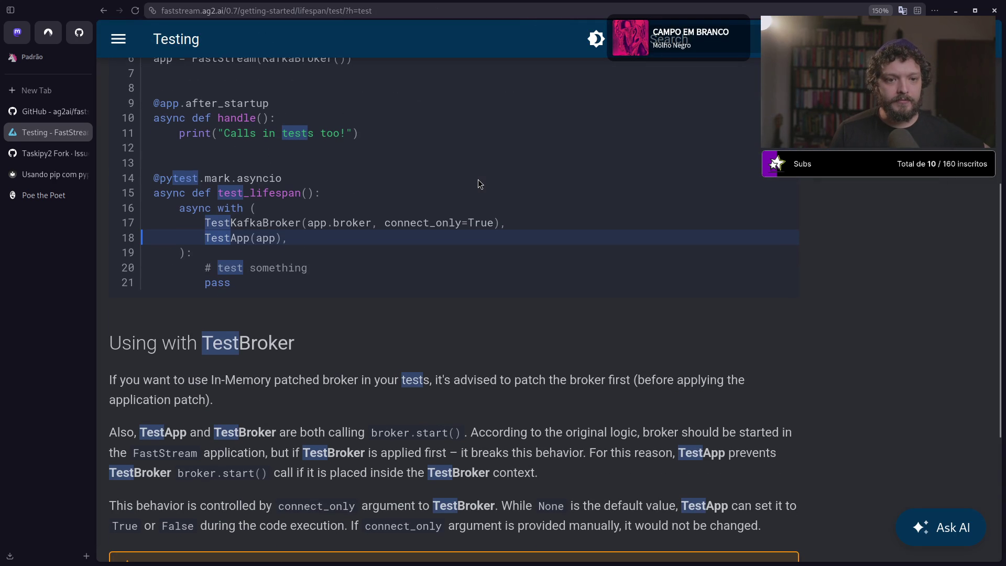
scroll(478, 179, down, 5)
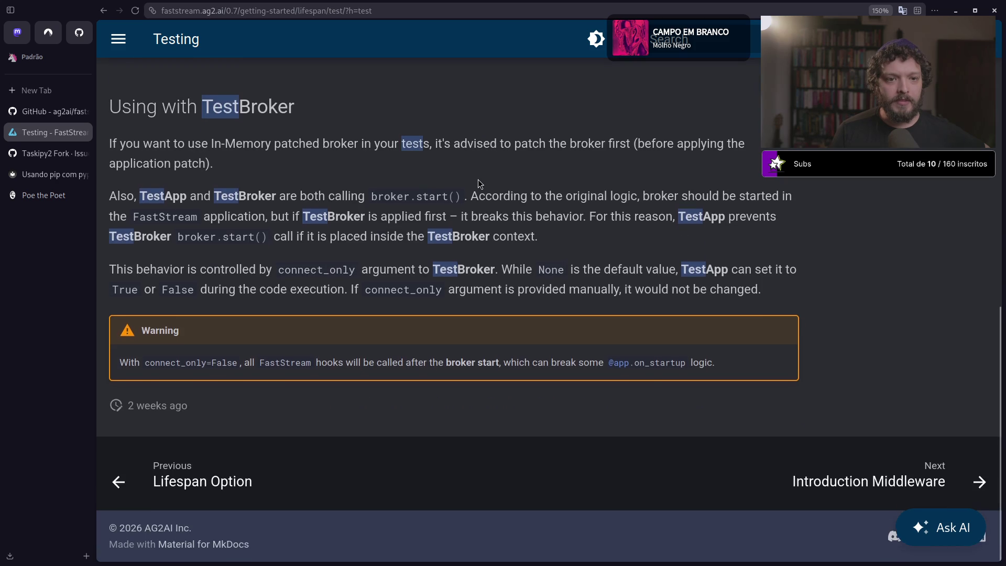
scroll(478, 179, up, 10)
click(660, 32)
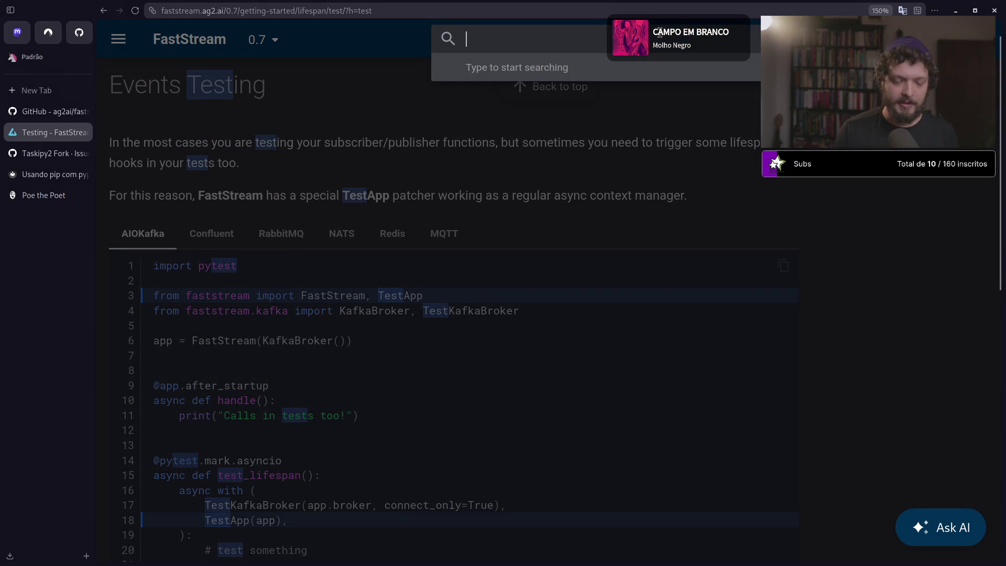
text(test)
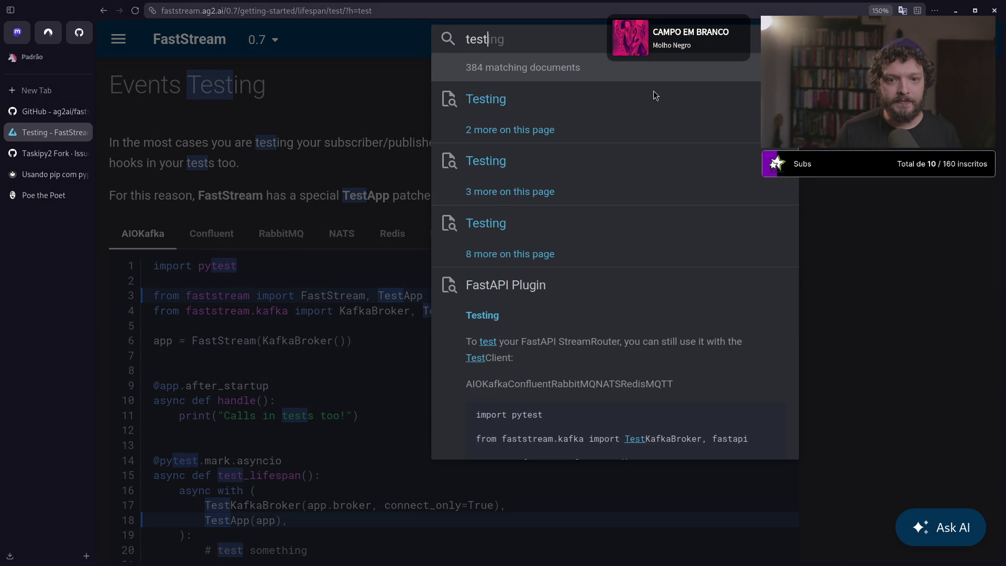
click(587, 165)
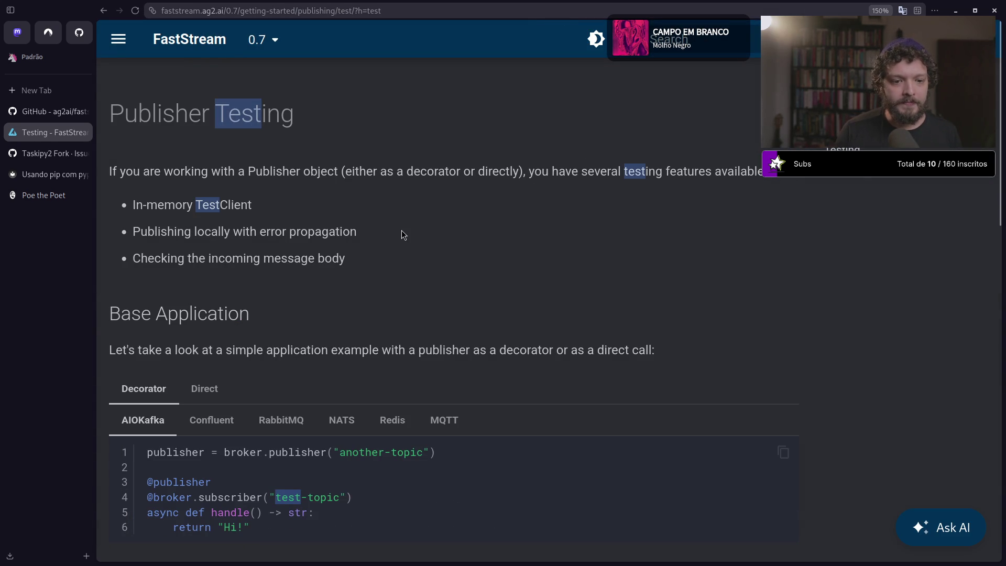
Scroll to the Testing code and select broker and TestKafkaBroker on line 7.
scroll(402, 230, down, 3)
scroll(402, 231, down, 2)
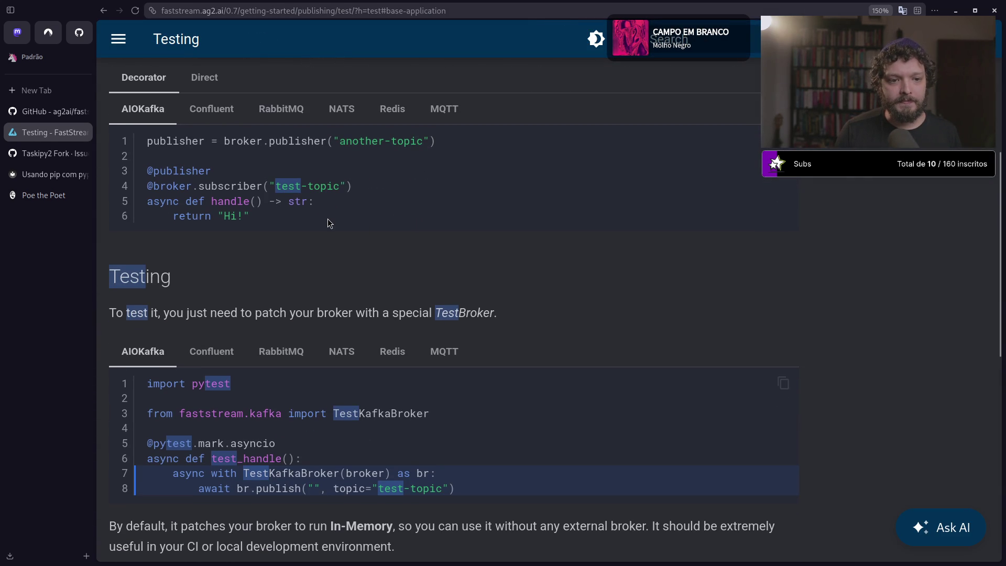
scroll(245, 401, down, 2)
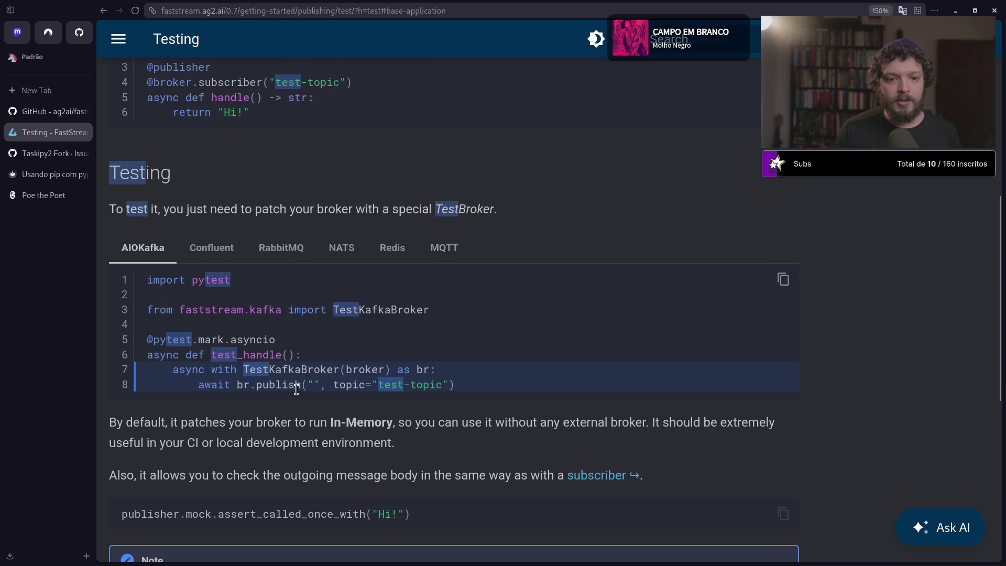
double_click(265, 371)
double_click(366, 371)
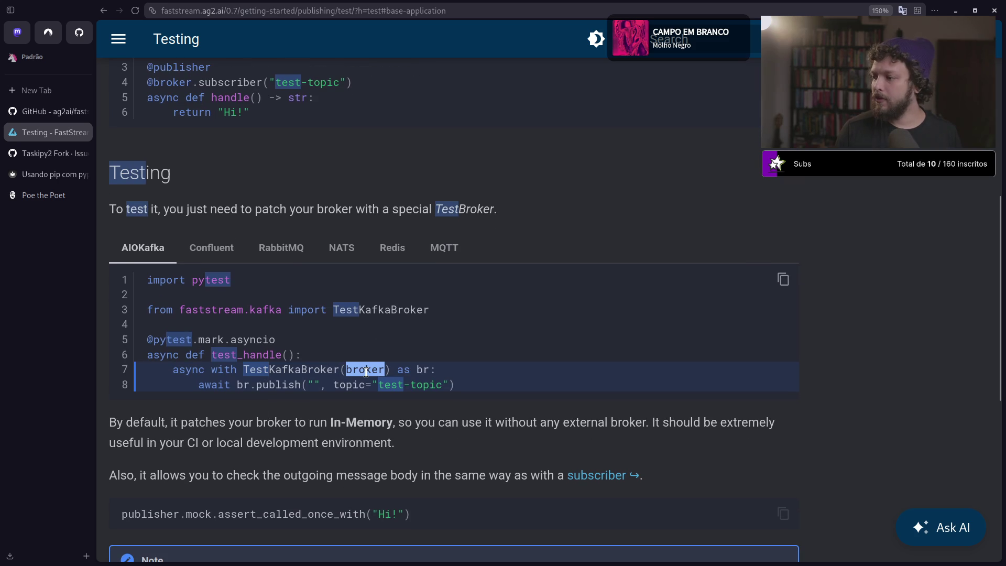
double_click(290, 371)
scroll(291, 373, down, 7)
scroll(292, 376, up, 6)
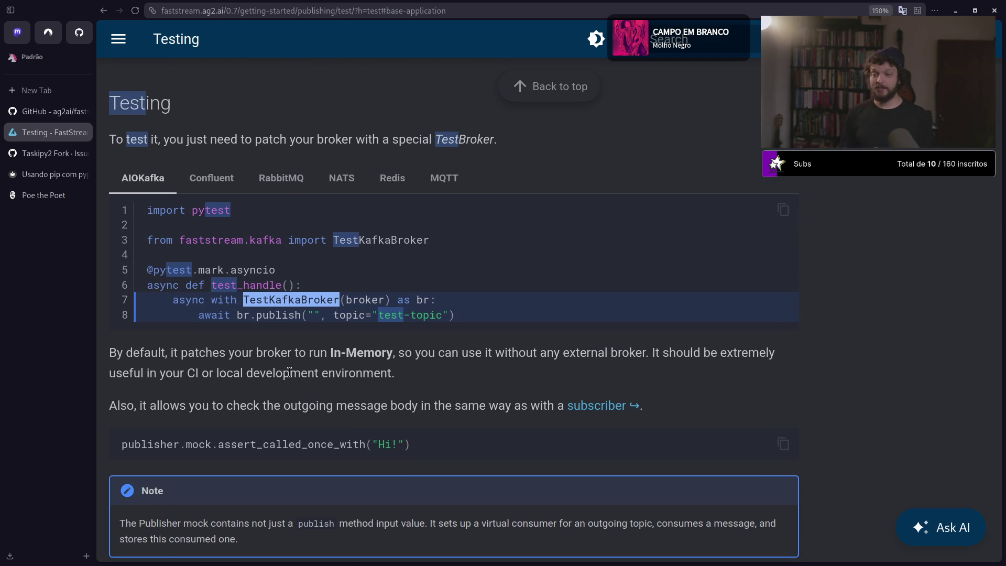
Reopen the page without '?h=test' in a new tab, closing the stray extra window.
click(482, 11)
click(481, 9)
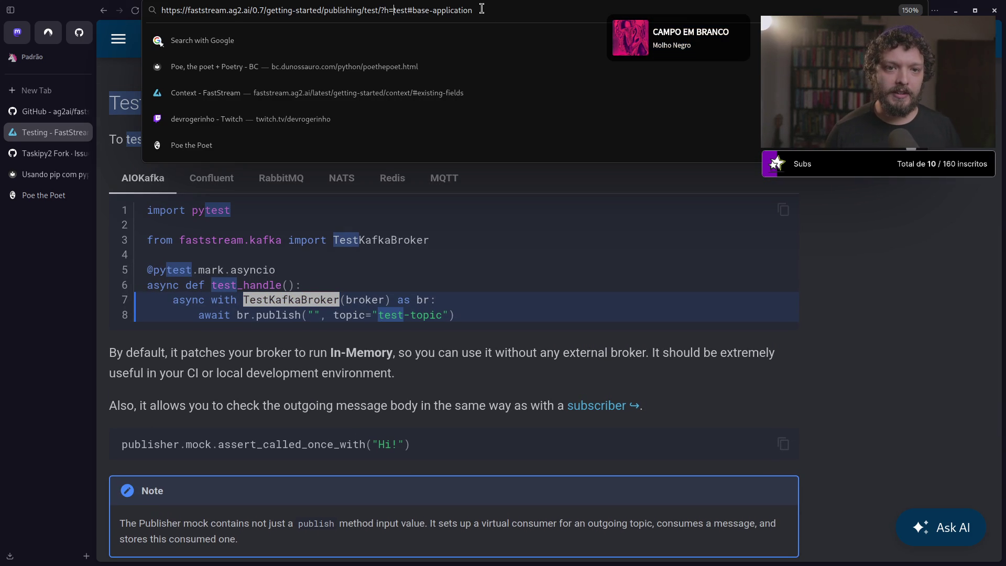
key(ctrl+shift+Left)
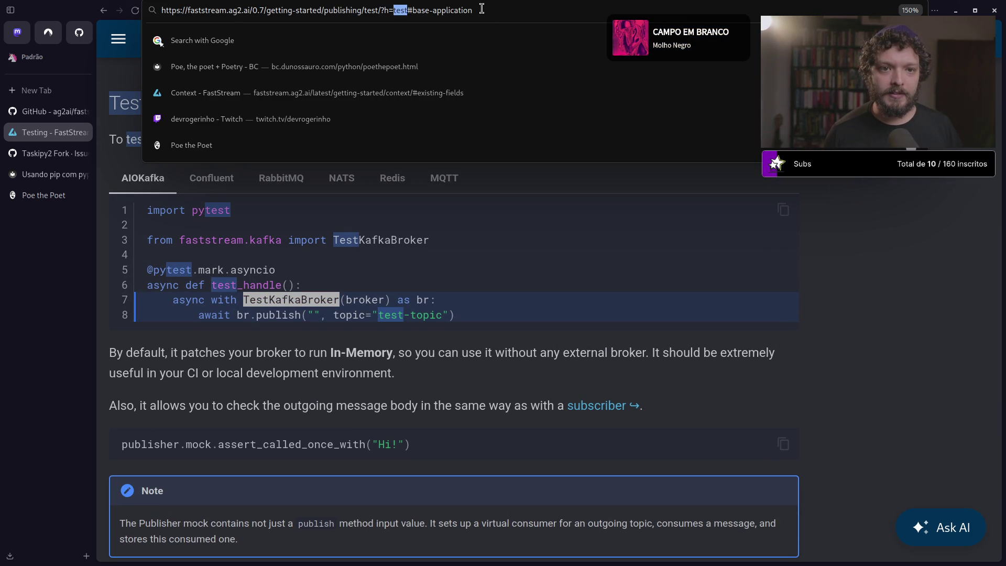
key(shift+Return)
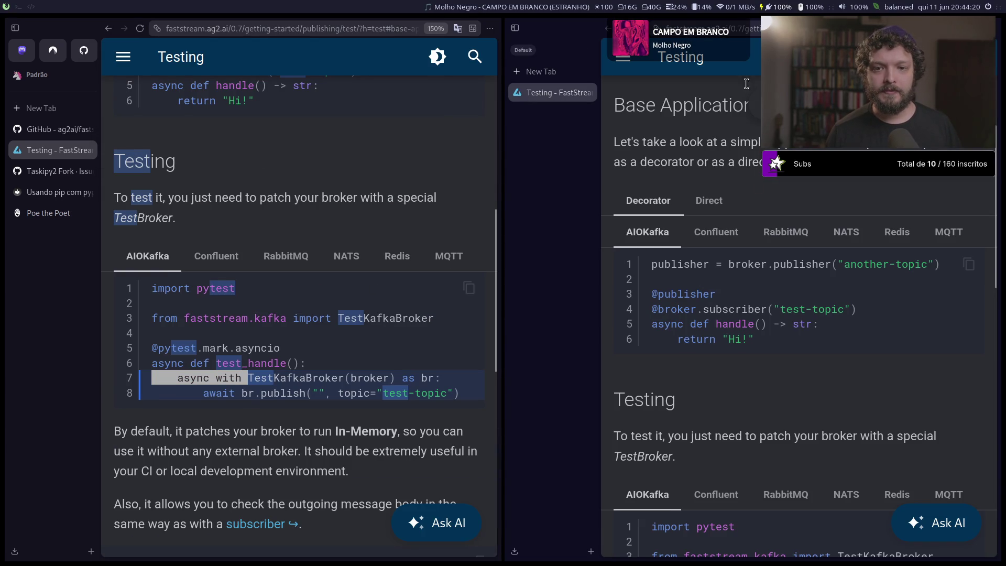
click(742, 28)
key(ctrl+w)
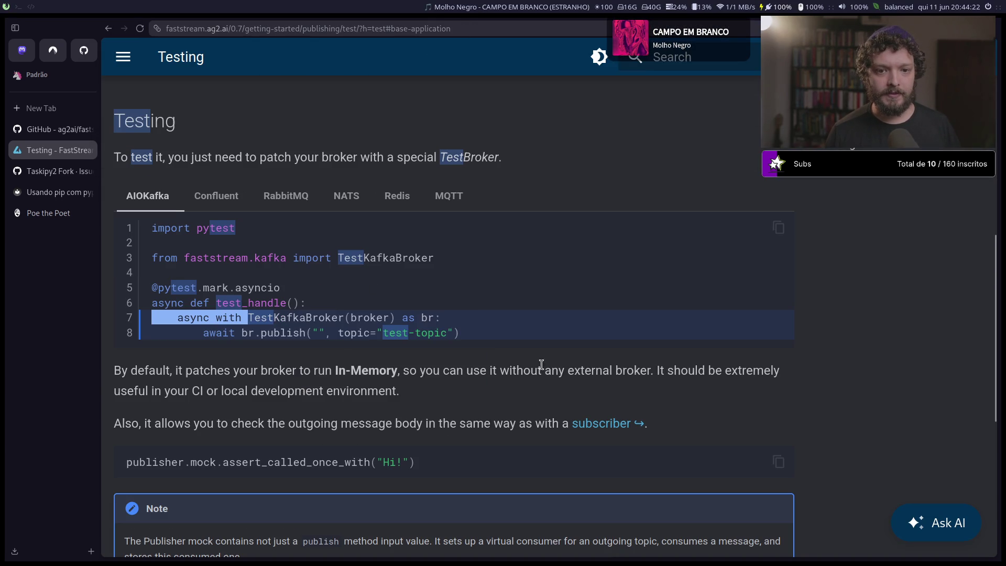
key(ctrl+t)
text(https://faststream.ag2.ai/0.7/getting-started/publishing/test/#base-application)
key(Return)
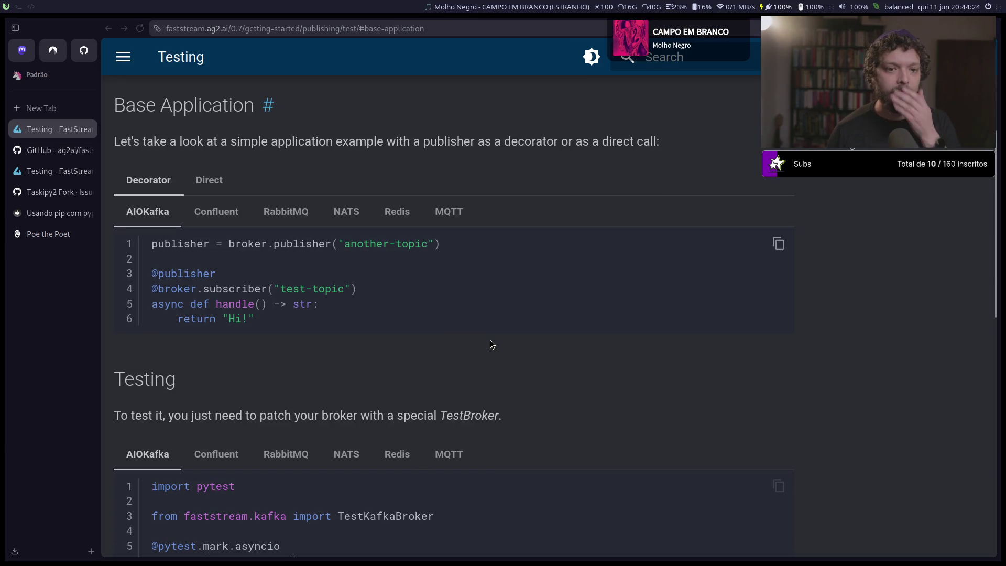
scroll(477, 345, down, 5)
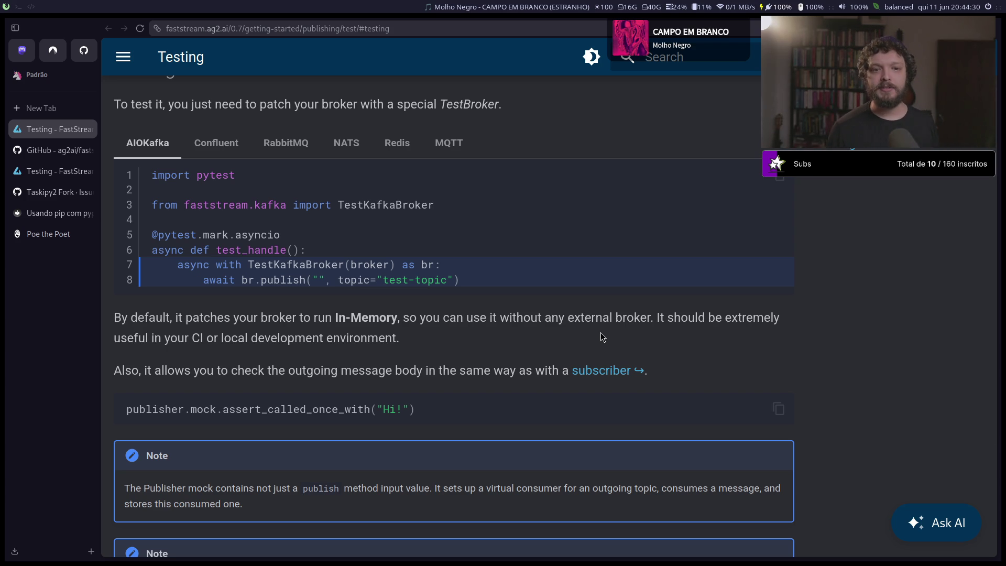
Select TestKafkaBroker on code line 7 and make the browser fullscreen with super+b.
double_click(284, 264)
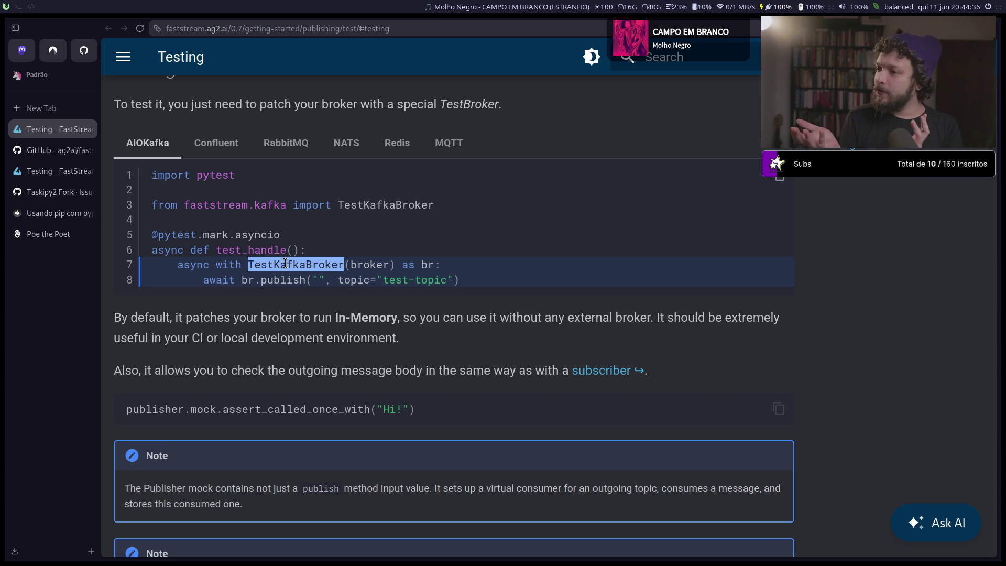
key(super+b)
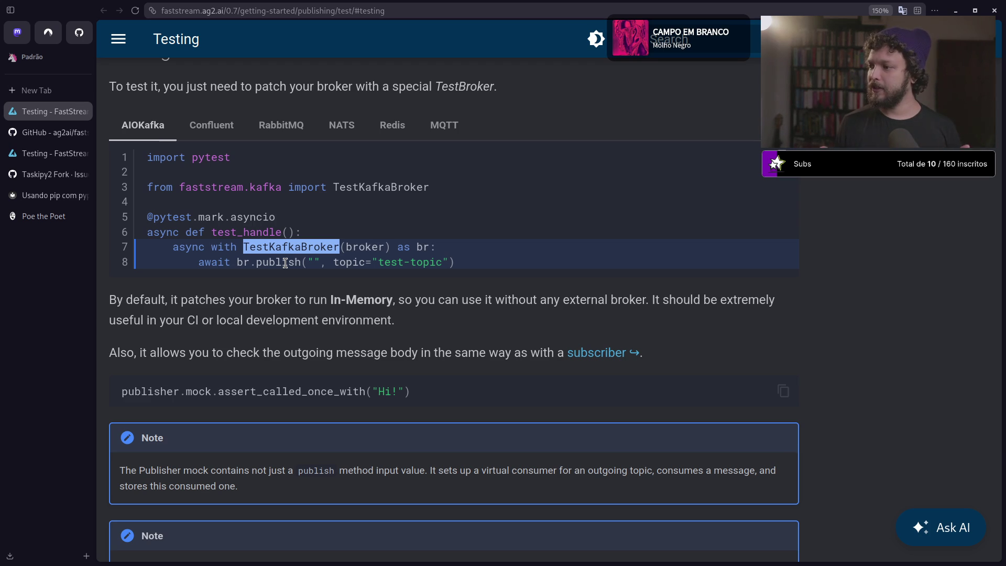
scroll(285, 263, down, 5)
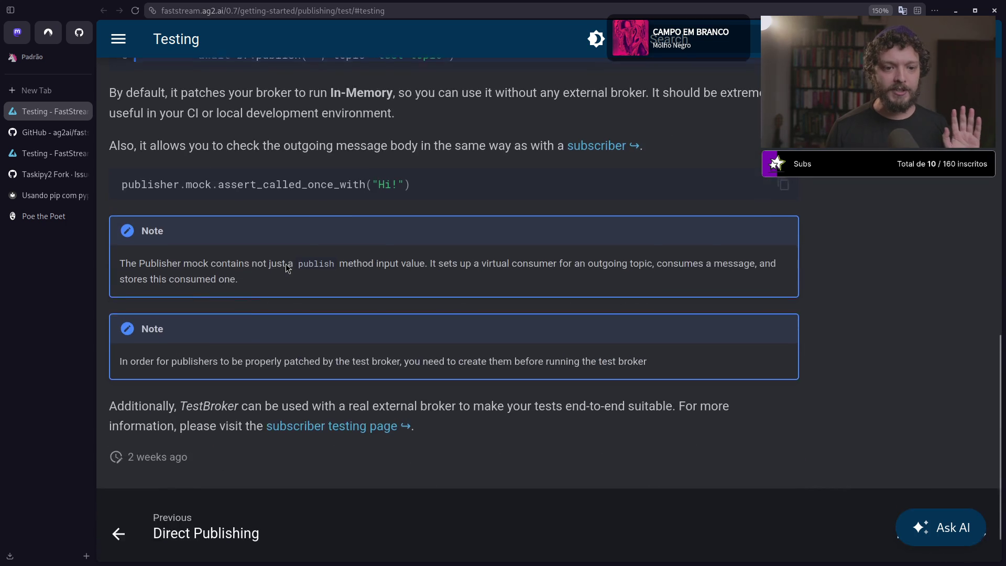
scroll(291, 269, up, 5)
scroll(324, 298, up, 1)
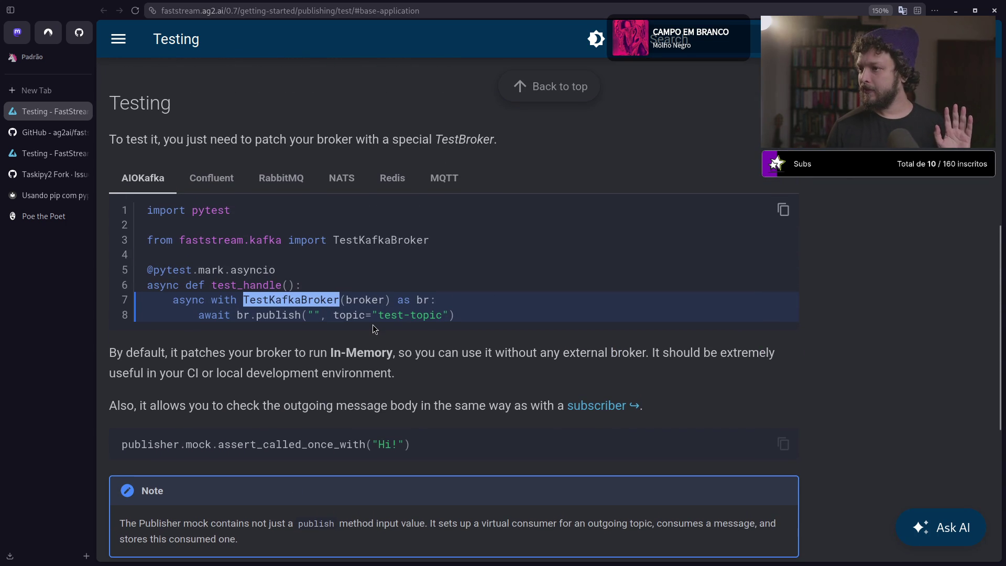
click(286, 303)
double_click(288, 303)
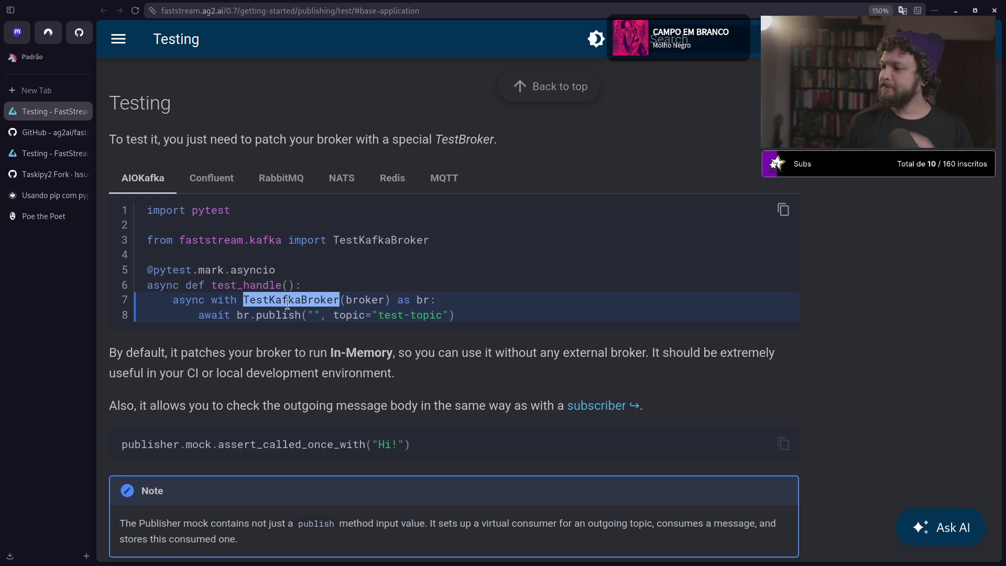
click(421, 352)
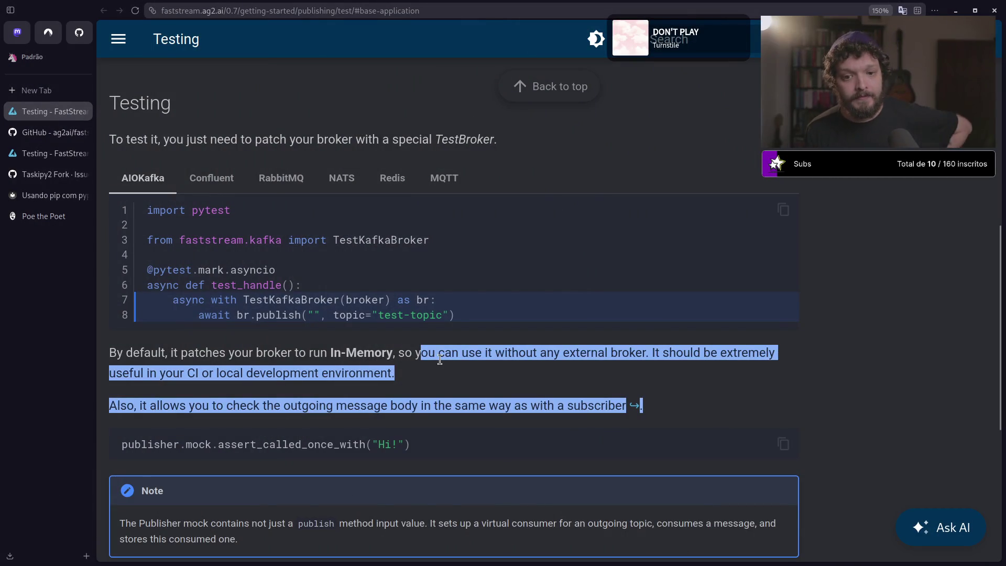
Follow the 'subscriber testing page' link to its Real Broker Testing section.
click(421, 352)
scroll(440, 359, down, 5)
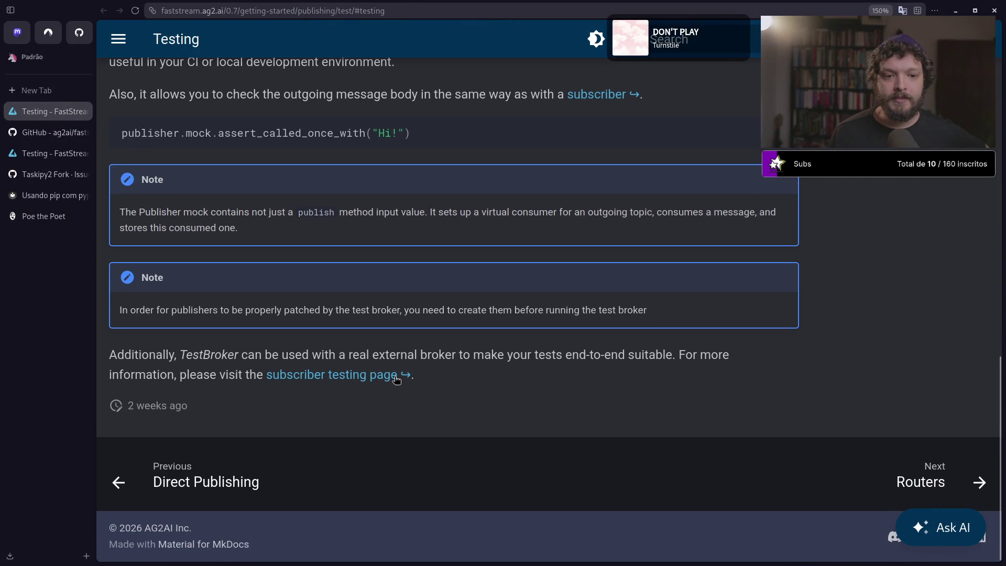
click(380, 375)
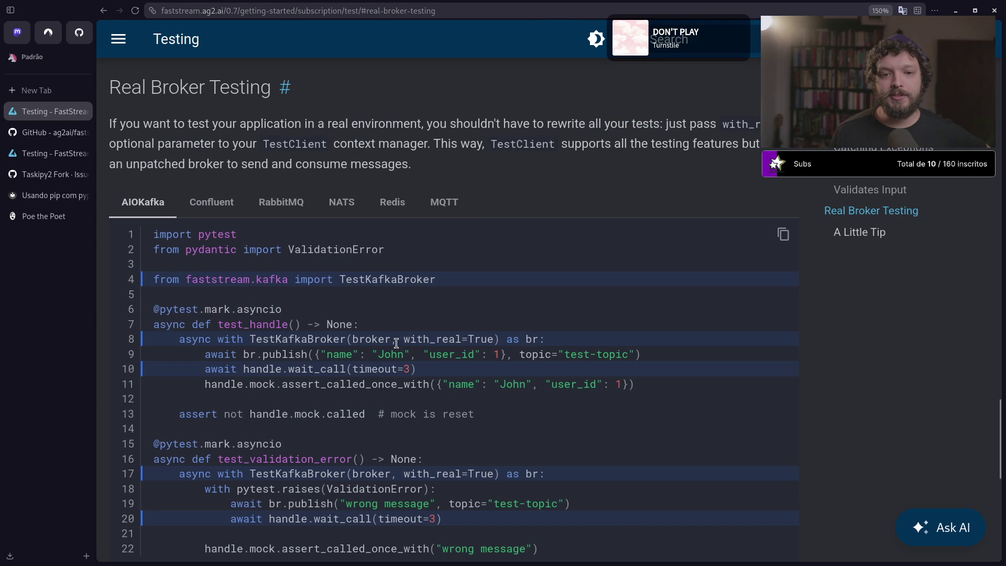
scroll(434, 282, down, 2)
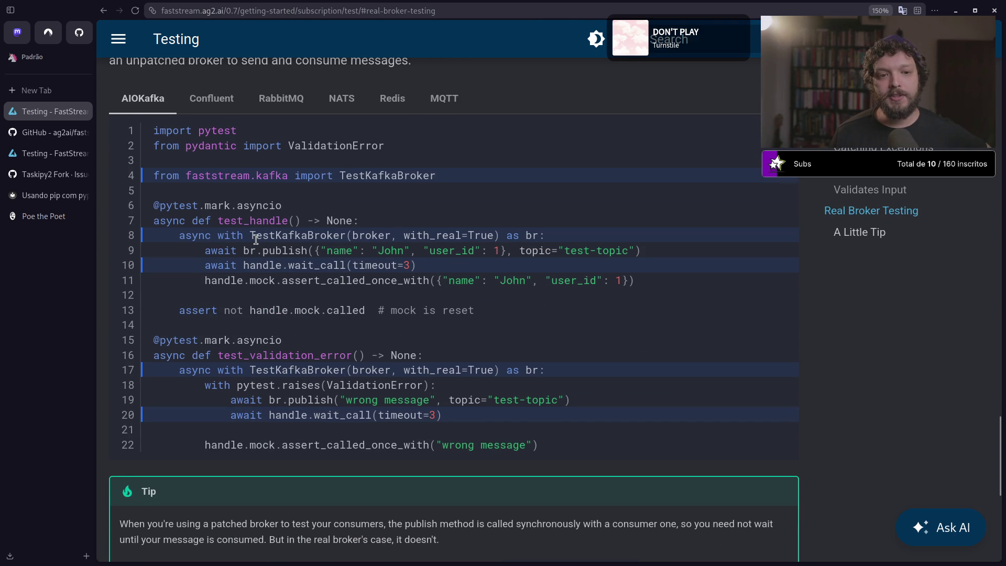
Highlight the TestKafkaBroker call and its with_real=True argument on line 8.
drag(251, 237, 495, 237)
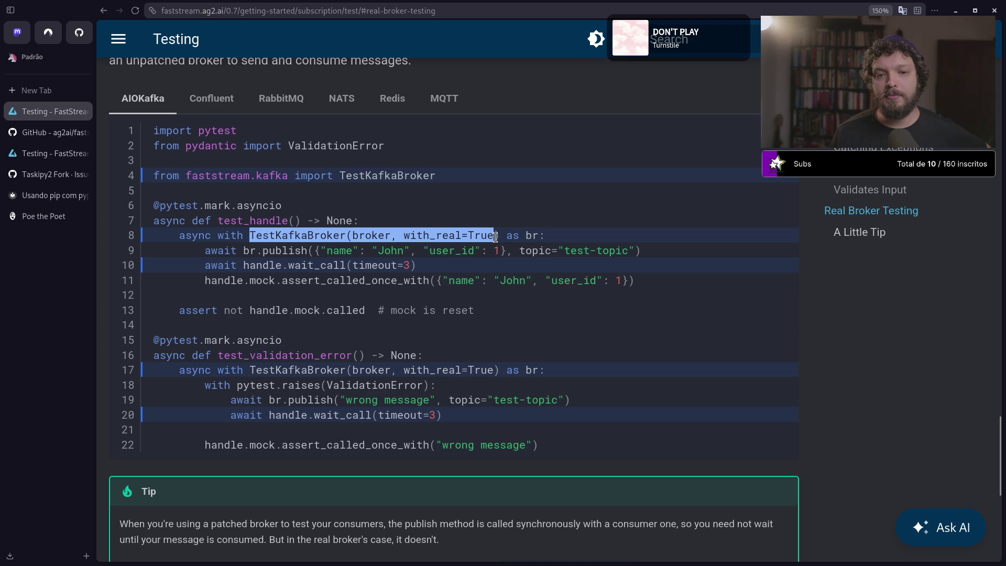
click(496, 237)
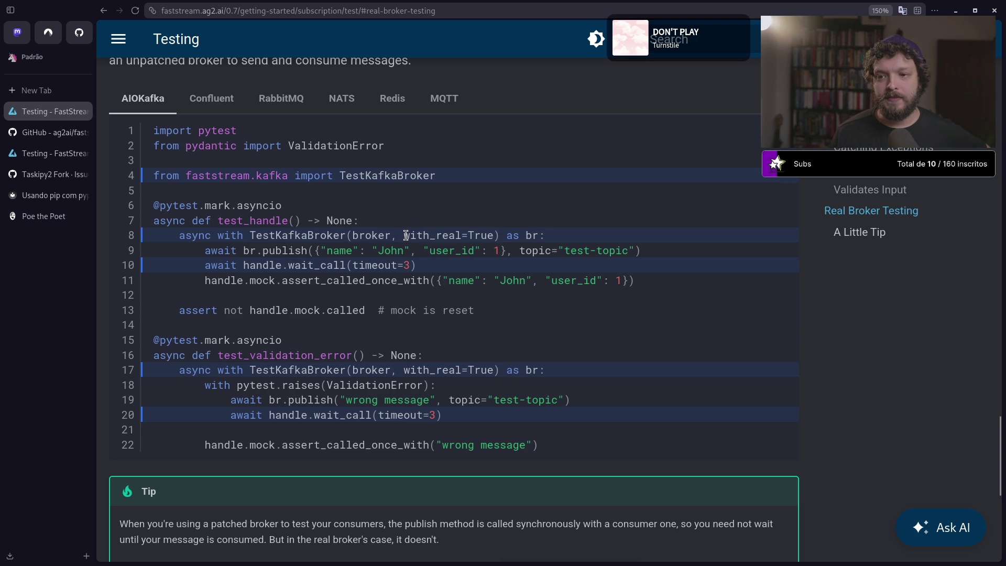
drag(406, 235, 489, 234)
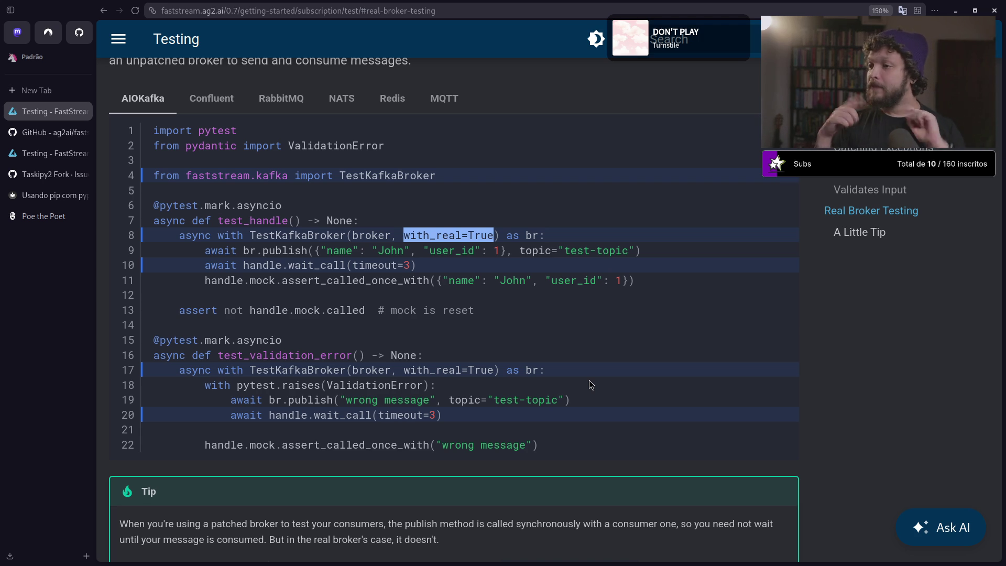
click(591, 385)
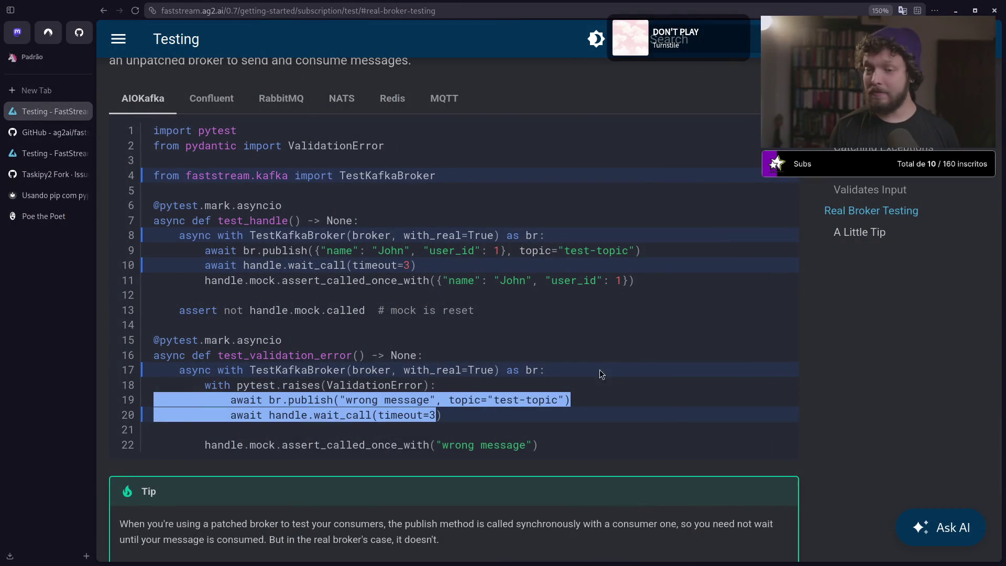
click(599, 374)
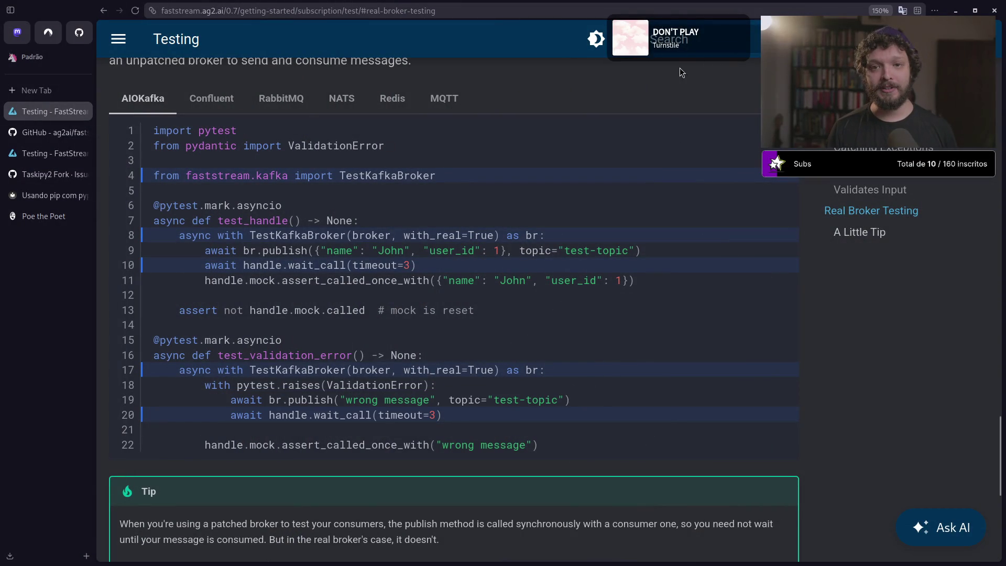
Search the FastStream docs for 'fastdepends', then clear the empty-result query.
click(682, 44)
text(fastdep)
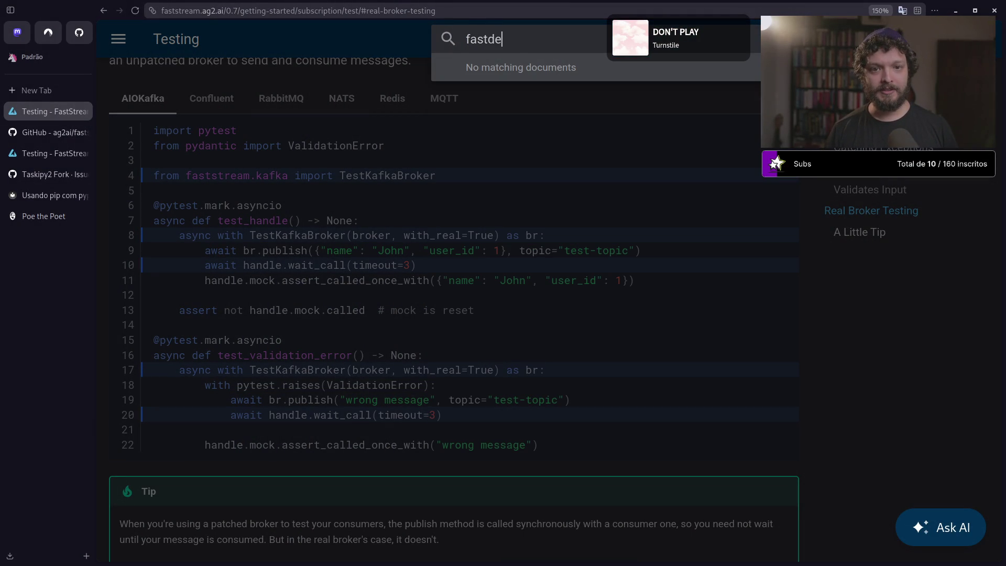
text(ends)
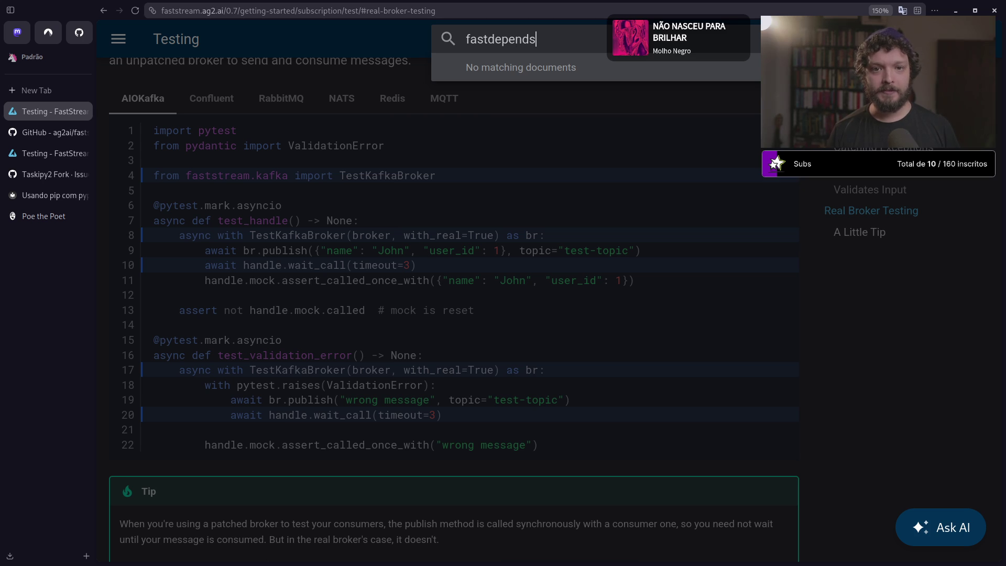
key(ctrl+a)
key(BackSpace)
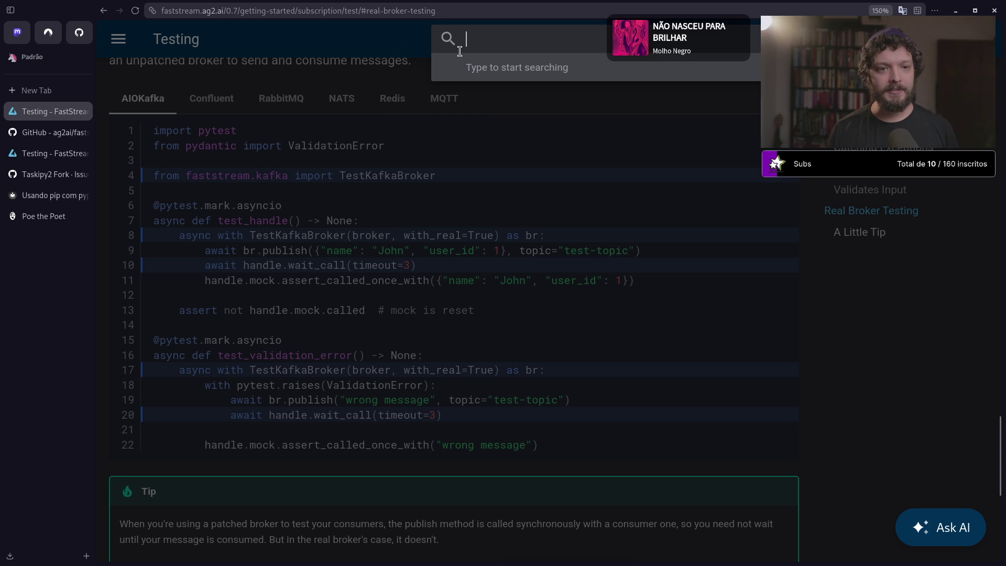
Run a web search for 'fastdepends' from the address bar.
click(310, 13)
text(fastdepends)
key(Return)
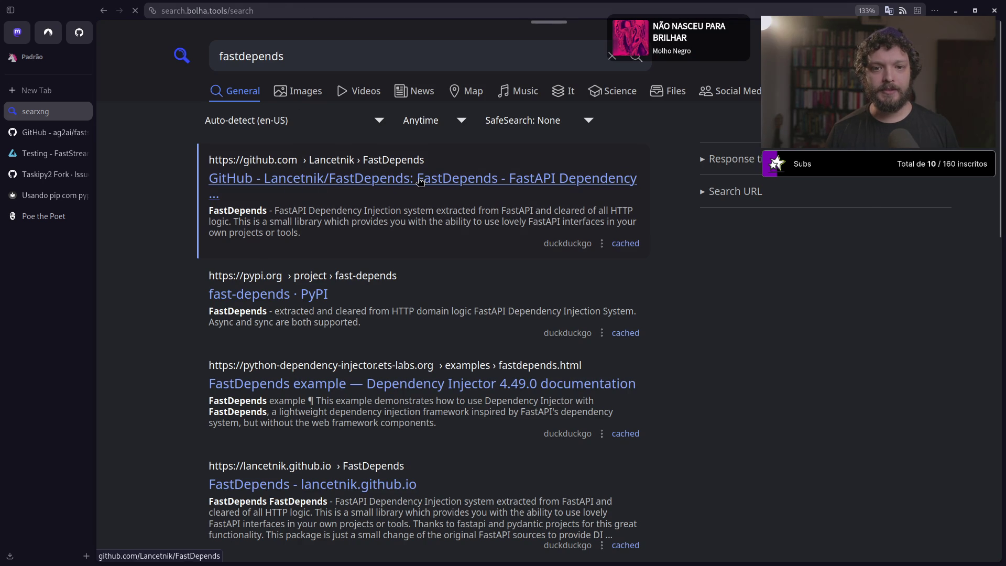
click(419, 180)
click(884, 297)
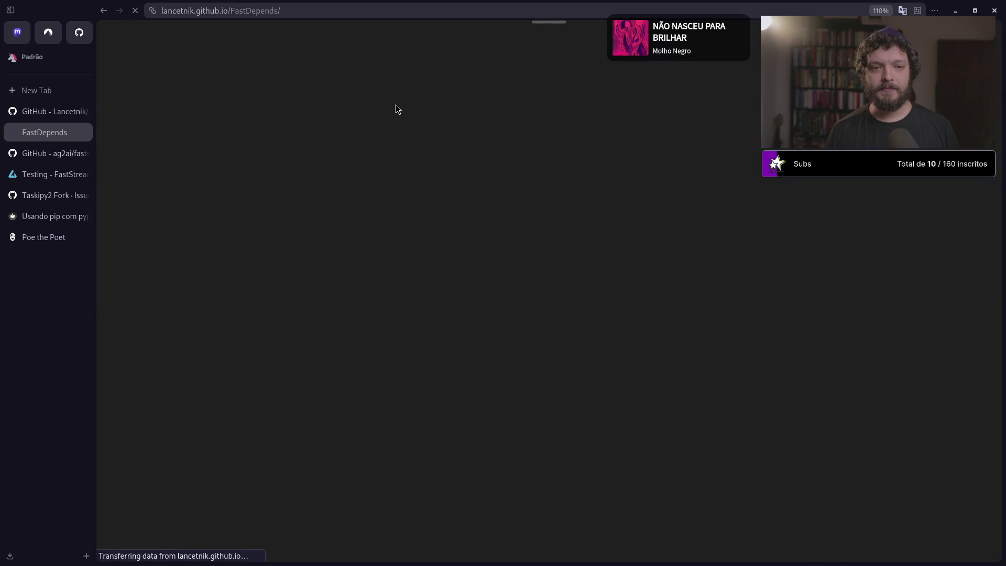
click(319, 11)
key(Escape)
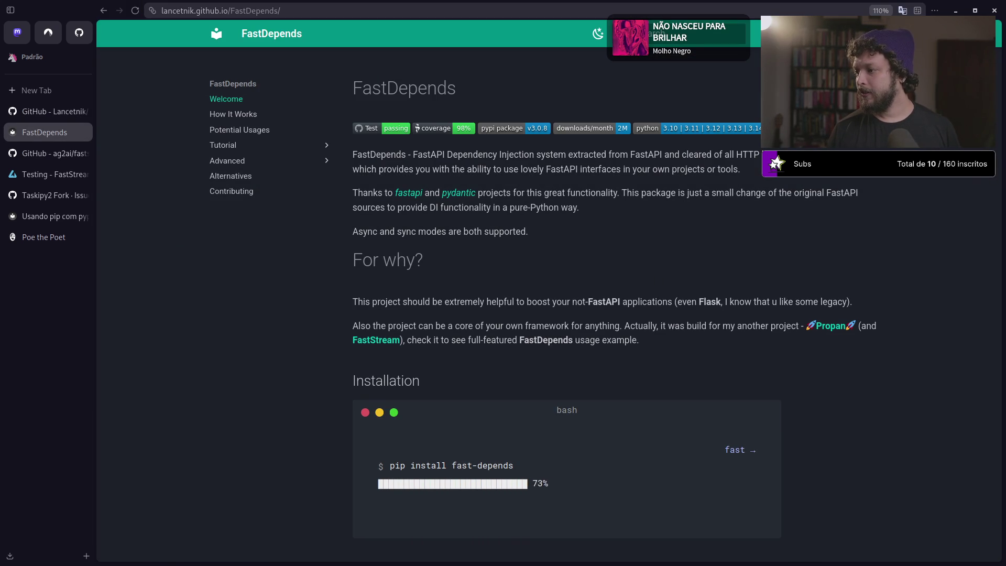
key(ctrl+plus)
key(ctrl+plus)
key(ctrl+plus)
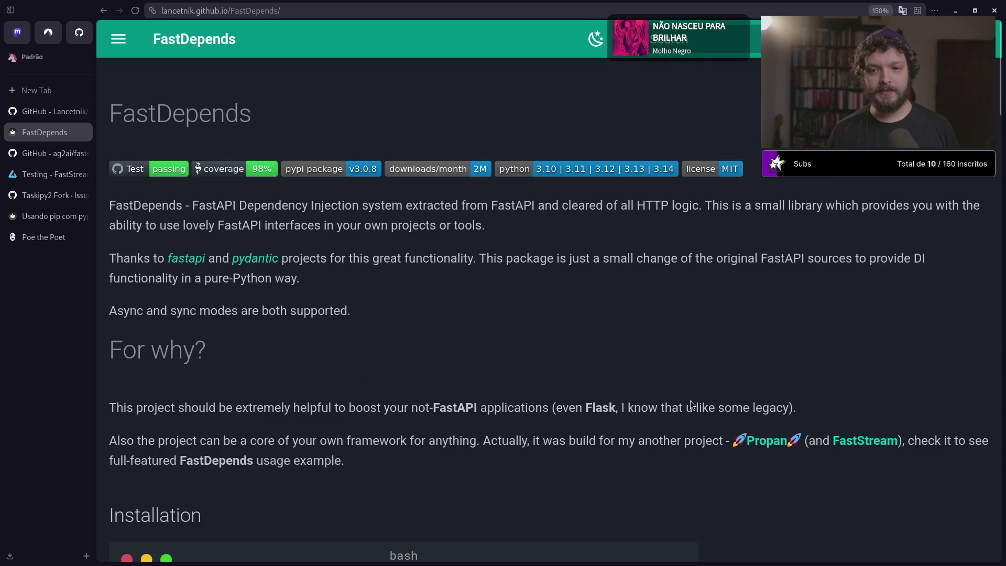
key(ctrl+minus)
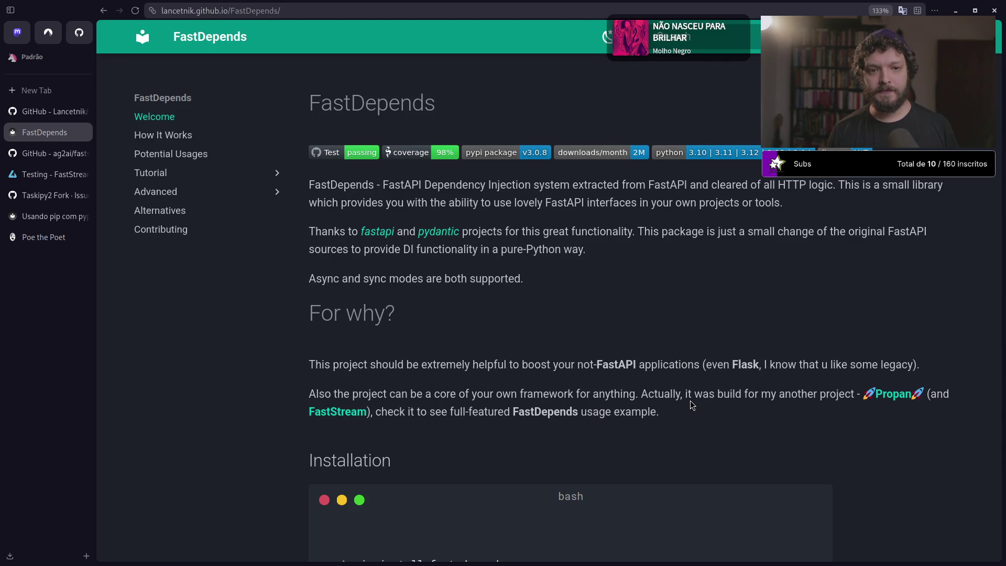
scroll(691, 400, down, 10)
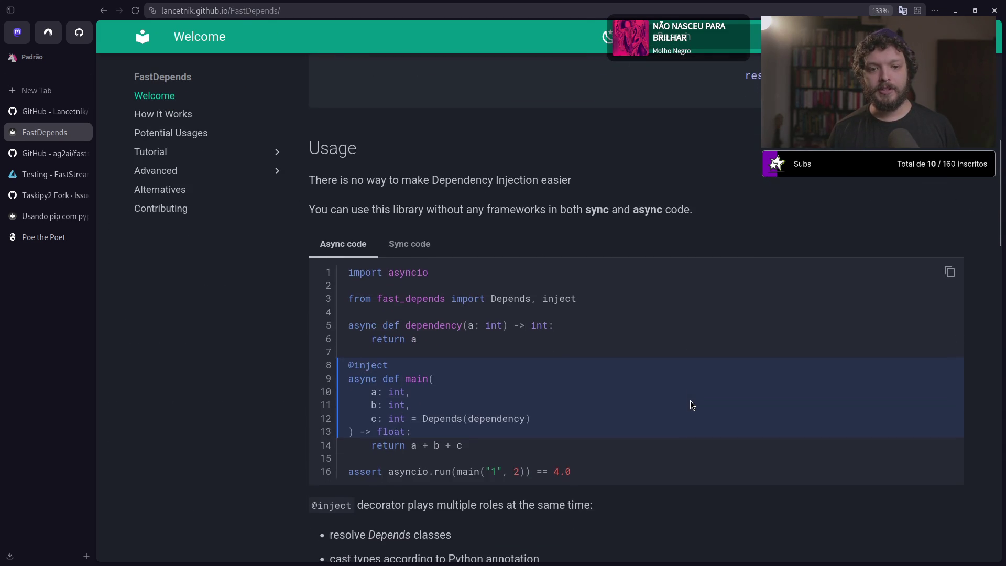
key(ctrl+plus)
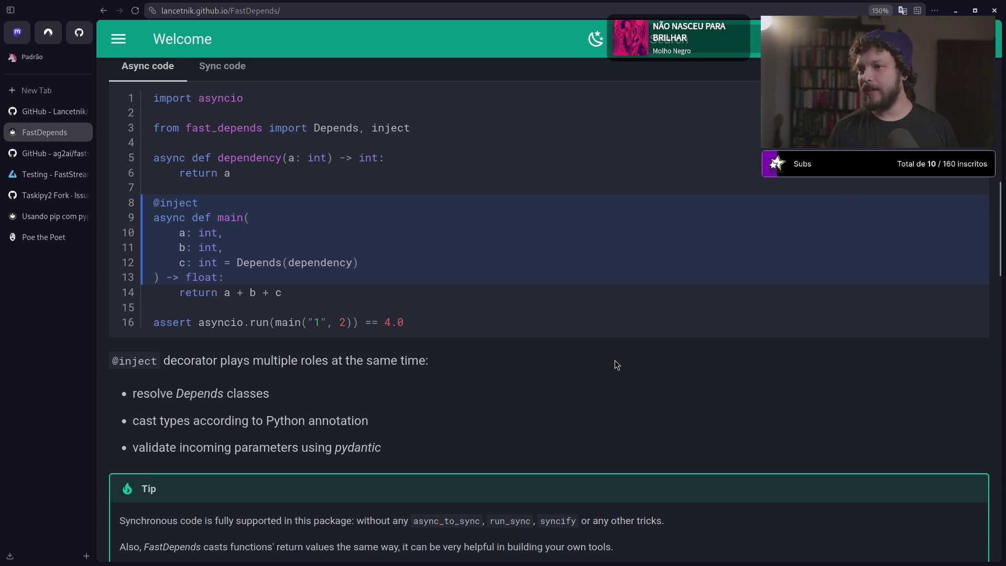
key(ctrl+plus)
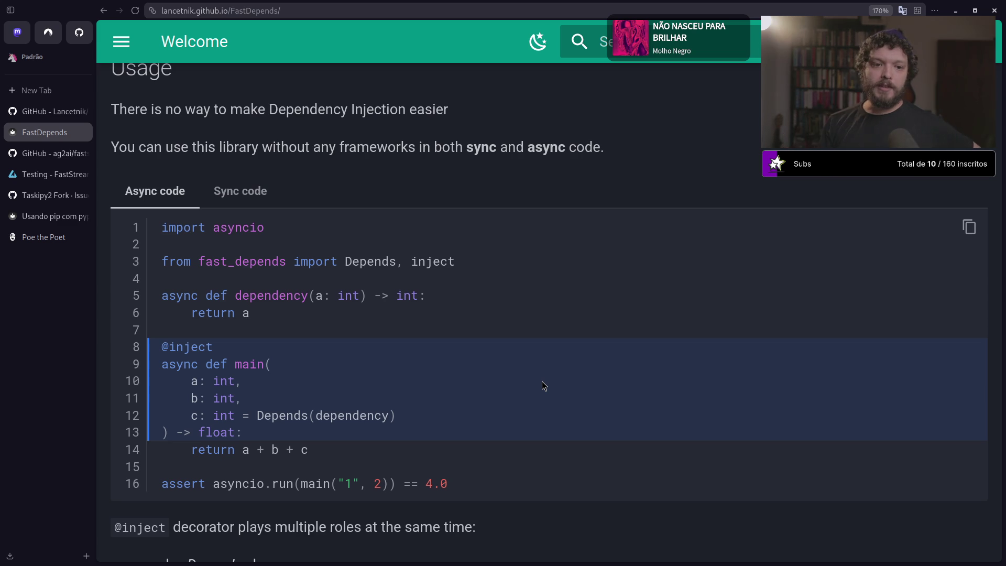
mouse_move(265, 432)
mouse_down()
mouse_move(150, 331)
mouse_move(162, 350)
mouse_move(326, 437)
mouse_up()
click(329, 438)
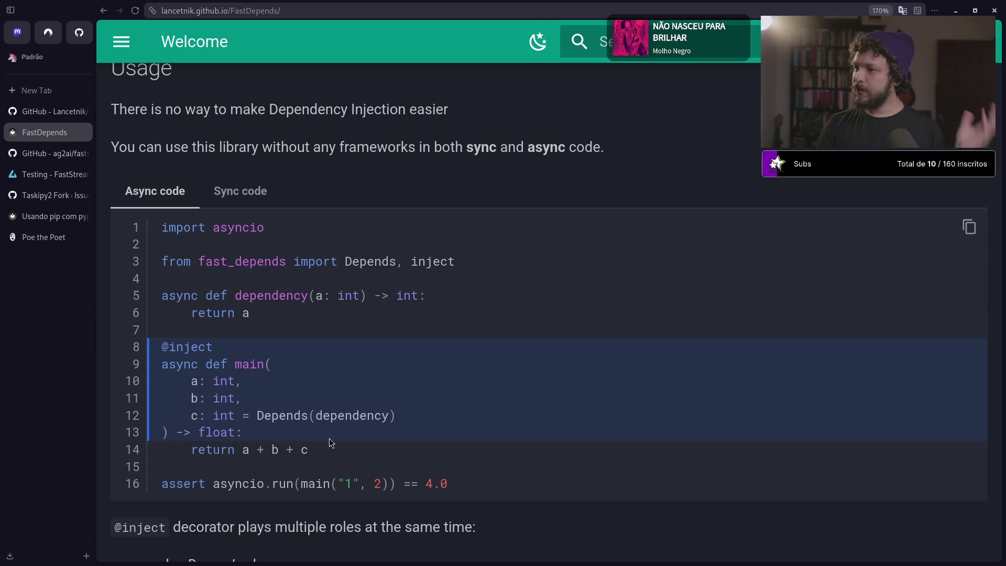
double_click(302, 414)
triple_click(302, 413)
double_click(302, 413)
triple_click(302, 414)
click(302, 414)
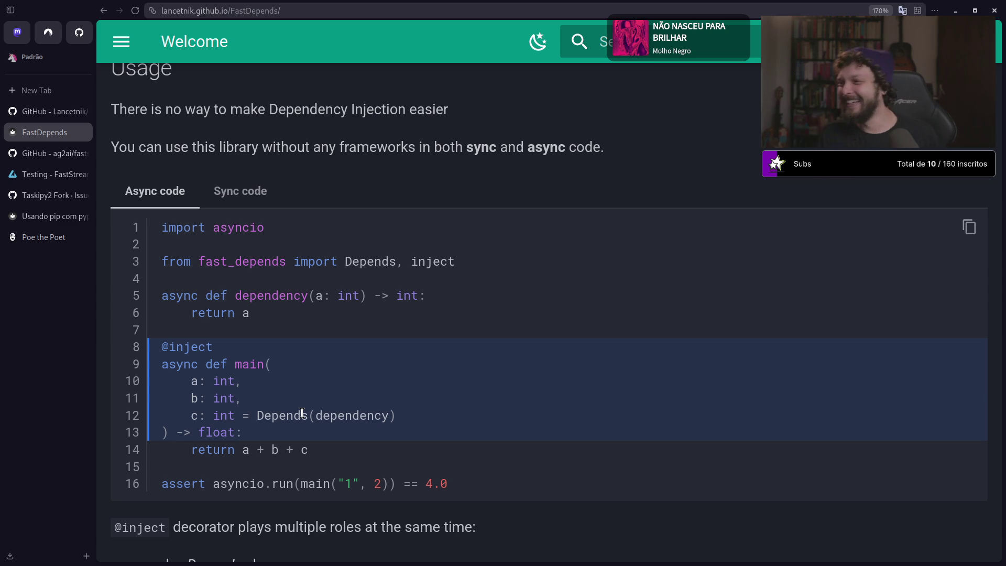
drag(302, 415, 396, 415)
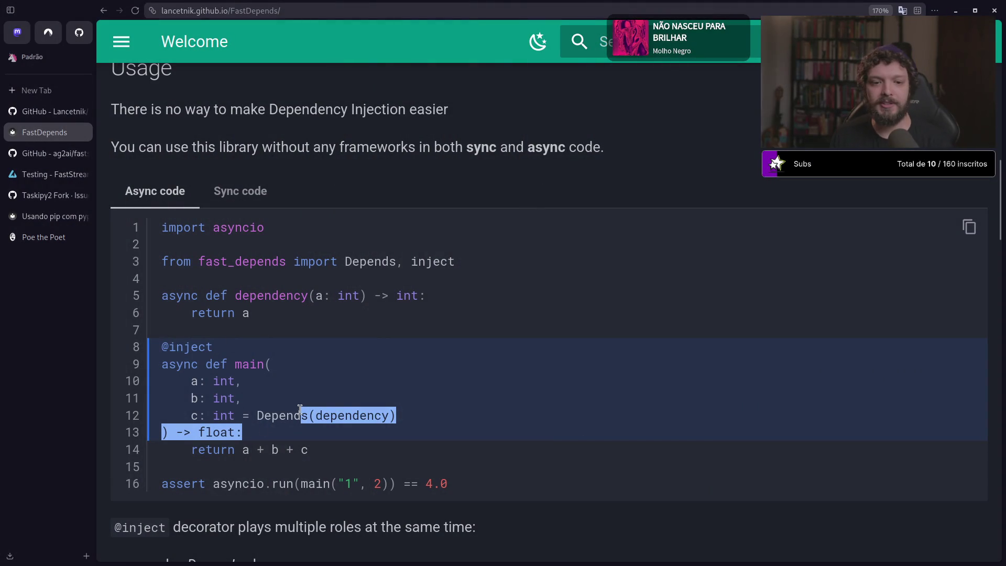
click(399, 449)
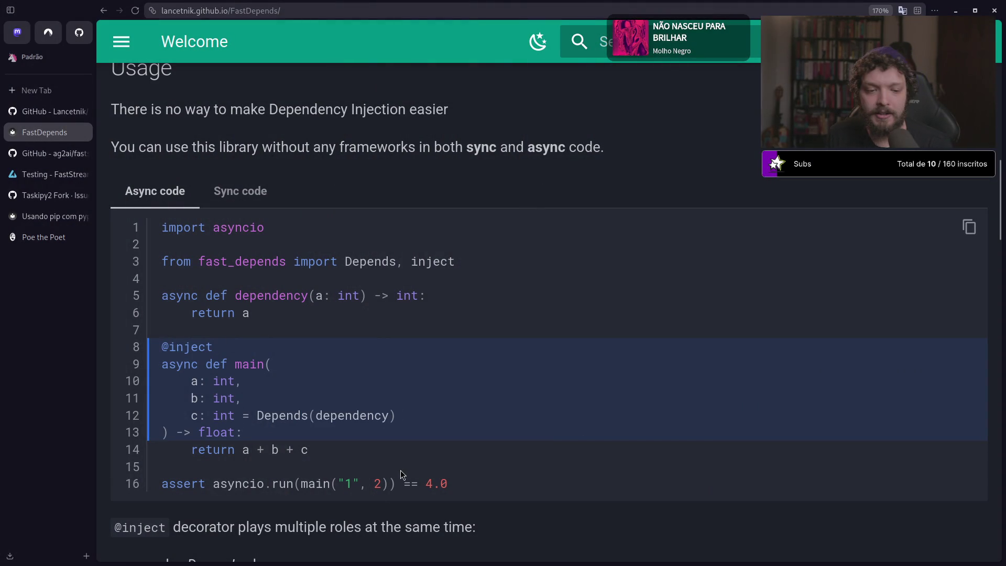
scroll(401, 470, down, 10)
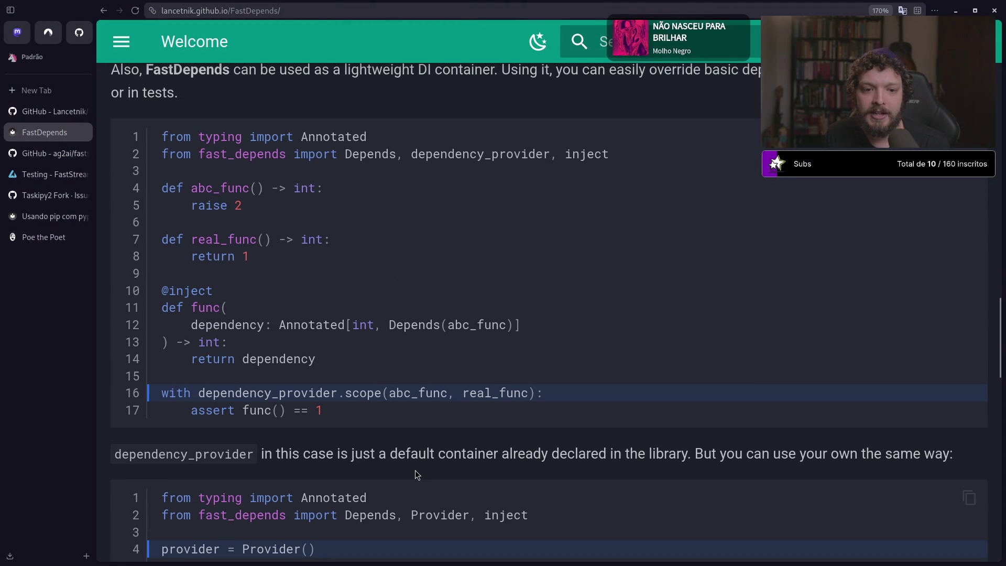
scroll(415, 470, down, 5)
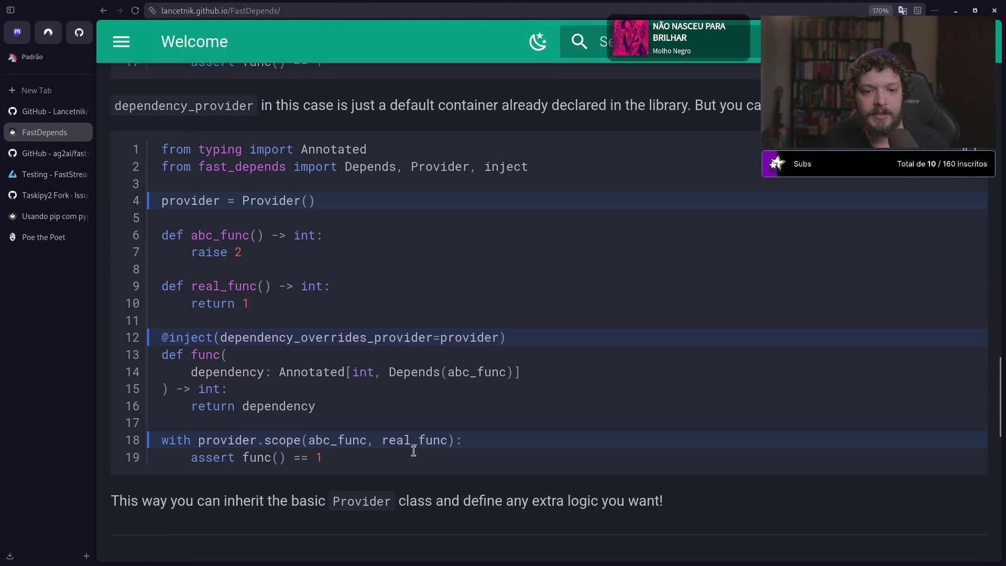
scroll(414, 451, down, 2)
scroll(414, 454, down, 5)
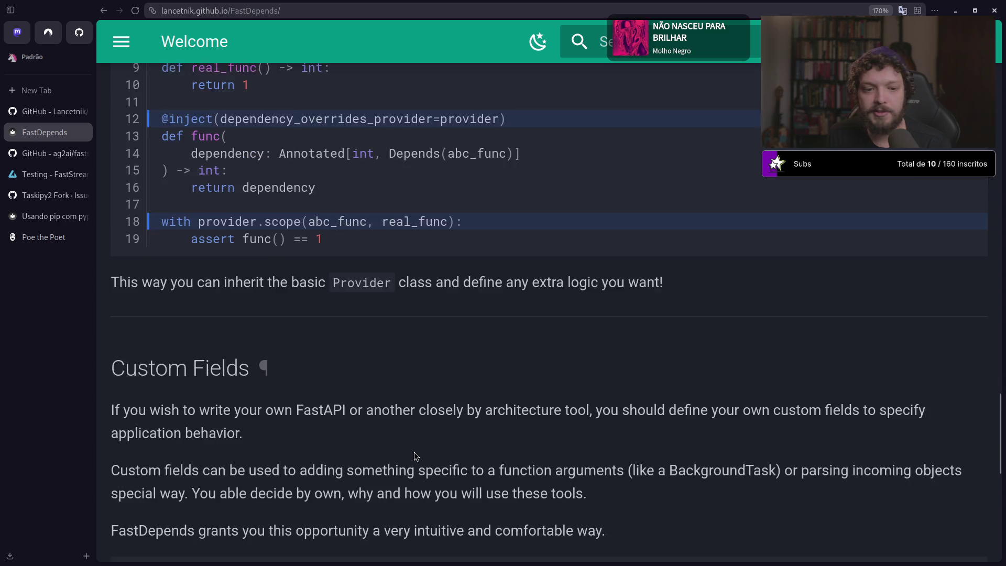
scroll(414, 453, down, 3)
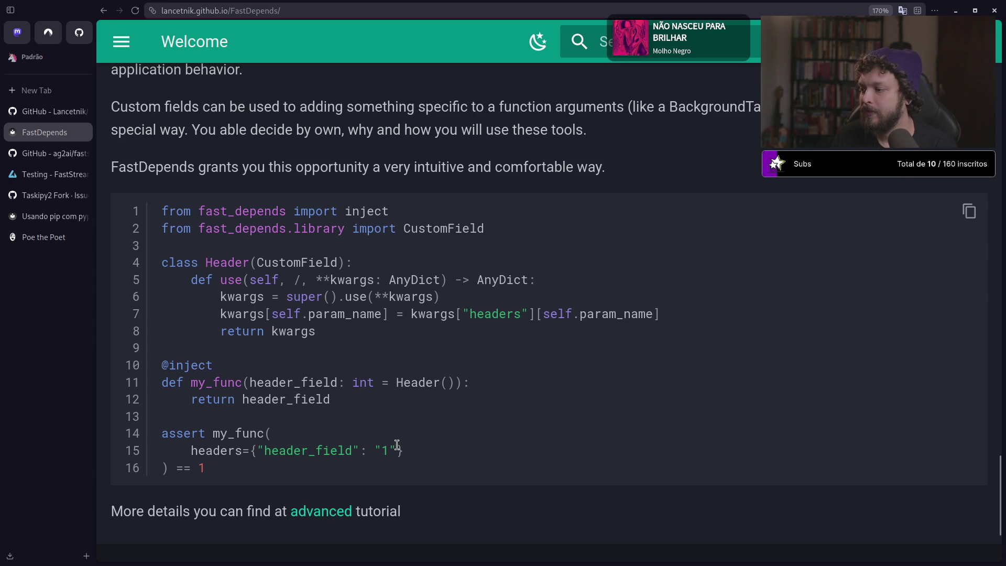
scroll(398, 445, up, 20)
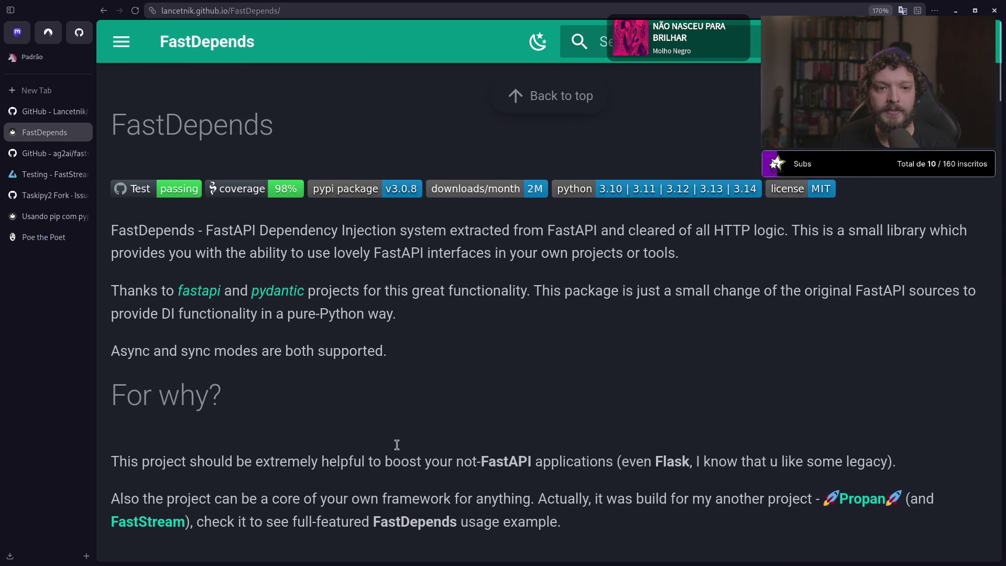
Zoom out and read the How It Works page, highlighting its function representation model code.
key(ctrl+minus)
key(ctrl+minus)
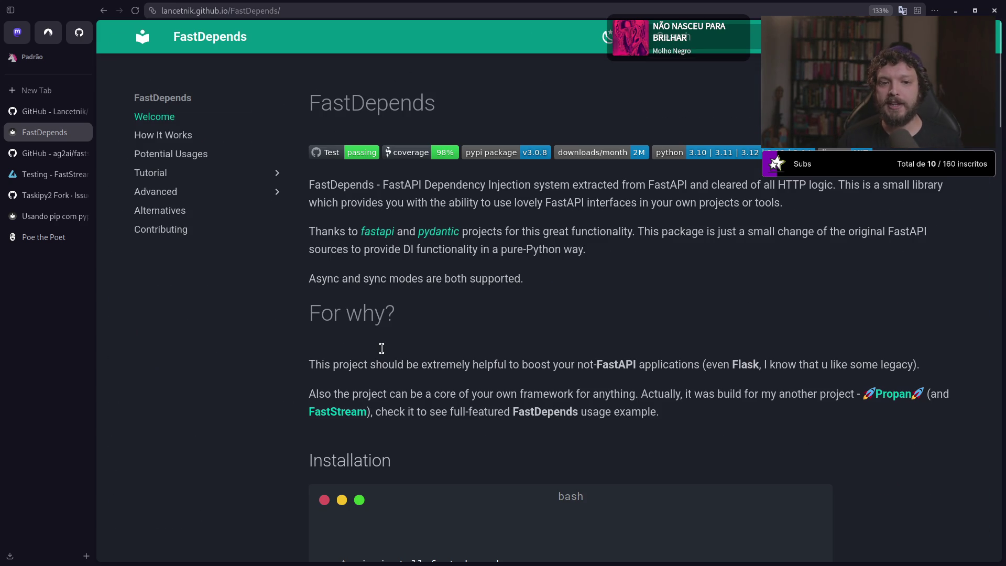
click(163, 134)
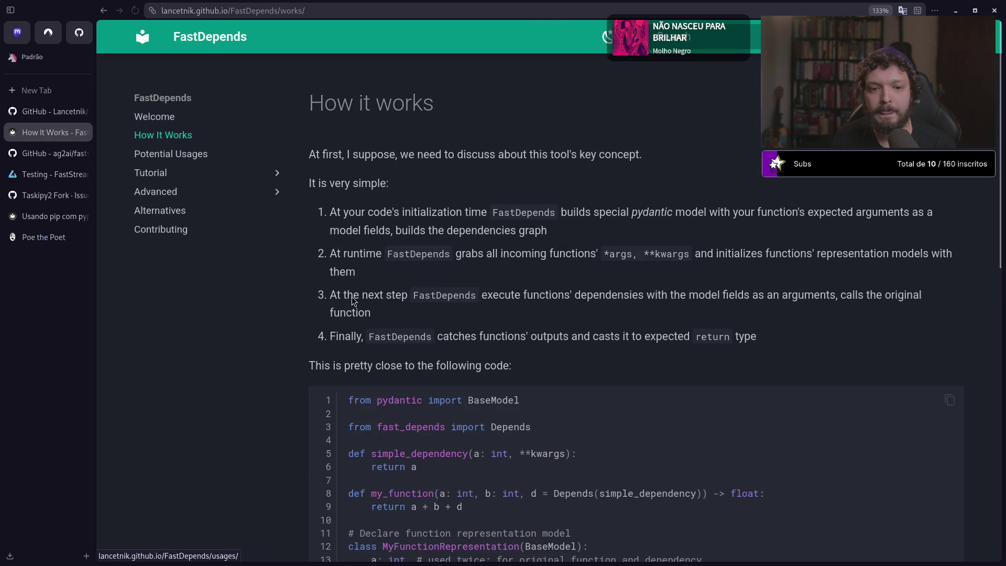
scroll(433, 381, down, 3)
scroll(433, 381, down, 2)
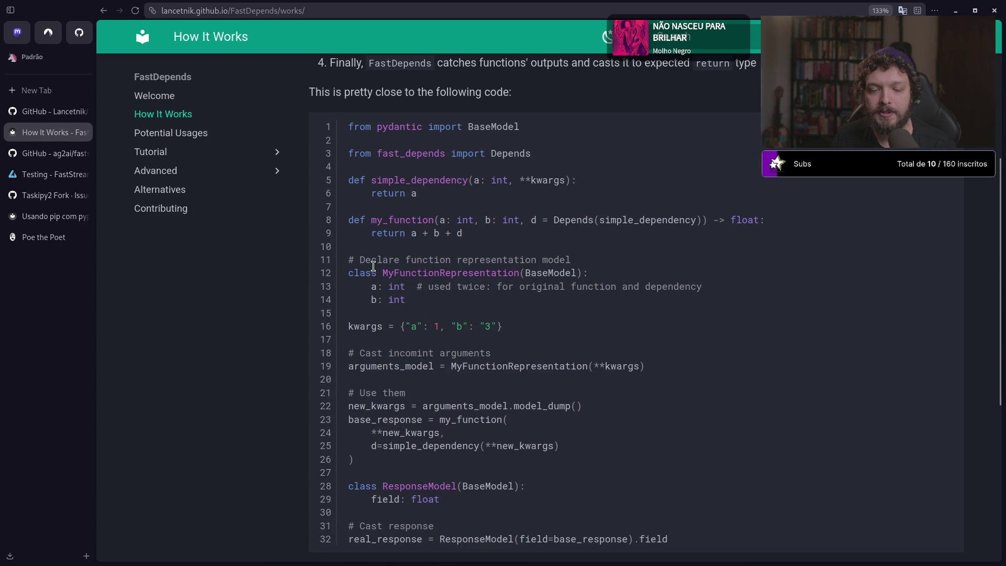
mouse_move(359, 264)
mouse_down()
mouse_move(455, 309)
mouse_move(389, 301)
mouse_move(348, 126)
mouse_up()
click(384, 221)
drag(385, 221, 466, 255)
click(466, 255)
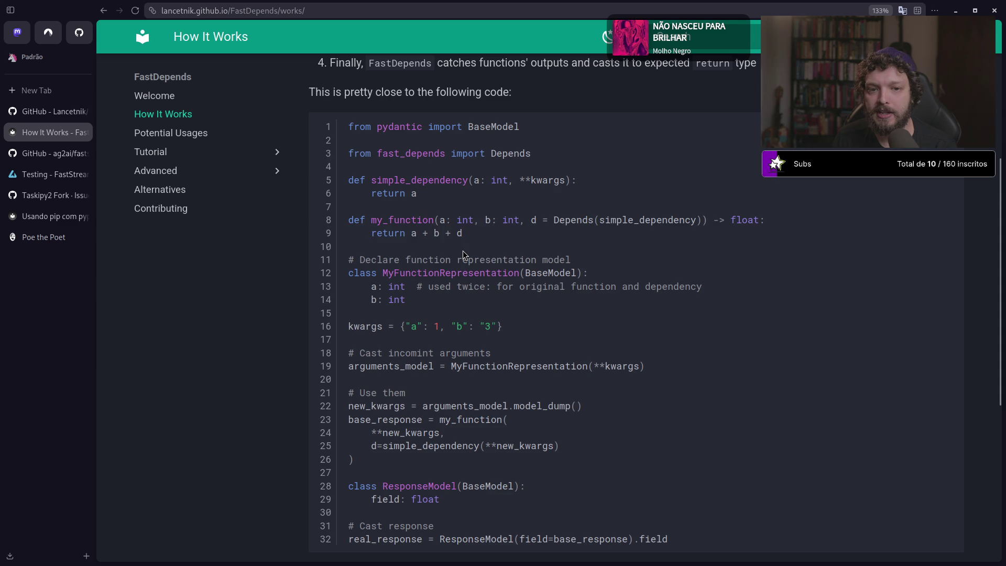
scroll(463, 348, down, 1)
scroll(463, 347, down, 2)
scroll(466, 361, down, 8)
scroll(681, 435, up, 15)
scroll(880, 506, down, 12)
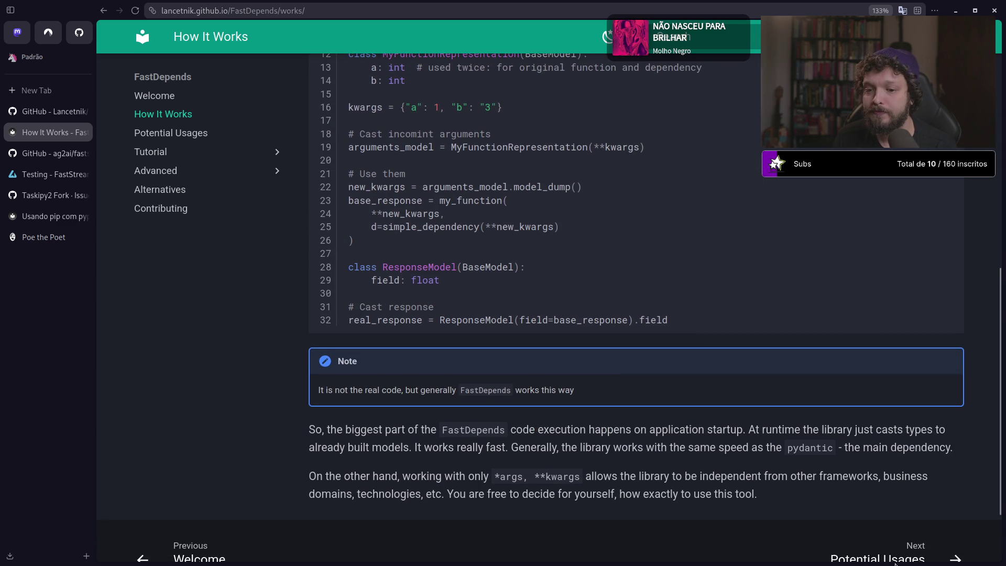
Review the Potential Usages page's Flask example, then continue to the Quickstart page.
click(862, 558)
scroll(511, 397, down, 3)
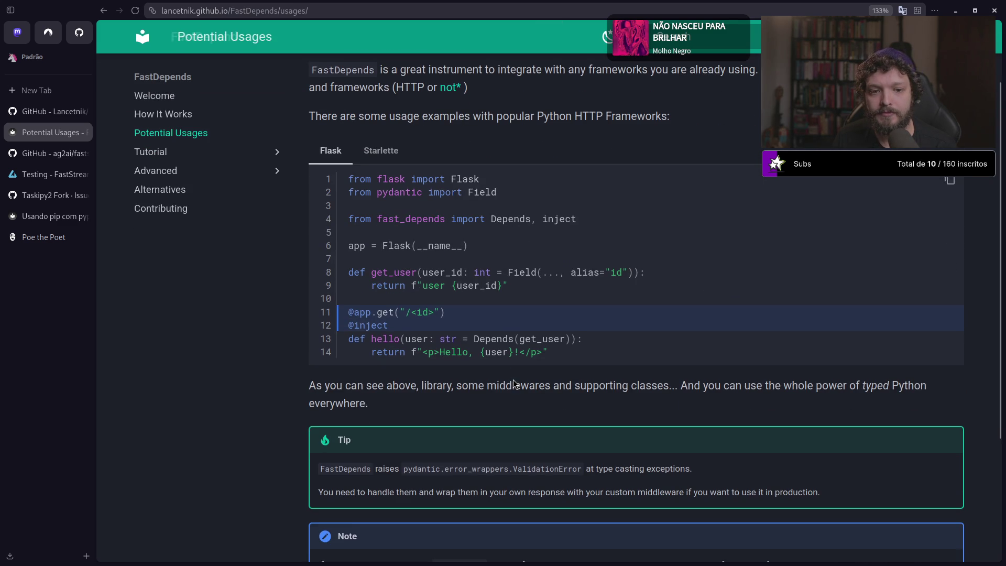
drag(633, 358, 366, 111)
click(556, 350)
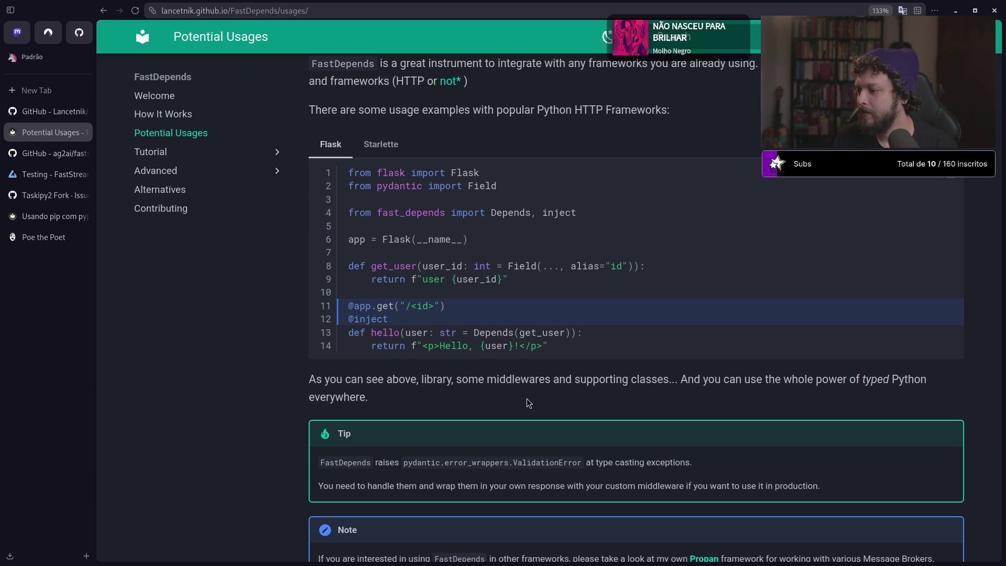
scroll(527, 398, down, 3)
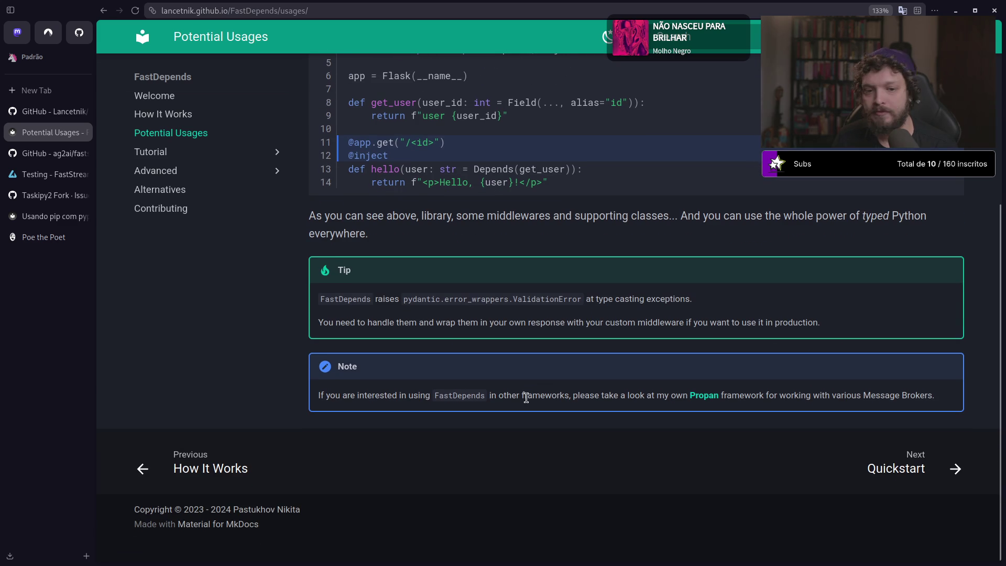
click(906, 464)
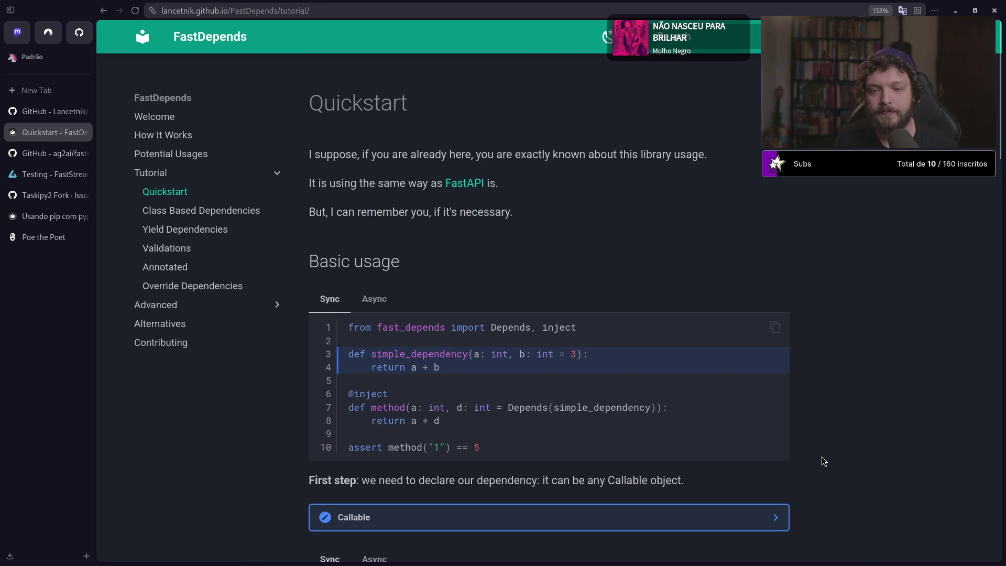
Skim the Quickstart page, then open Alternatives to see the Dishka section.
scroll(723, 435, down, 20)
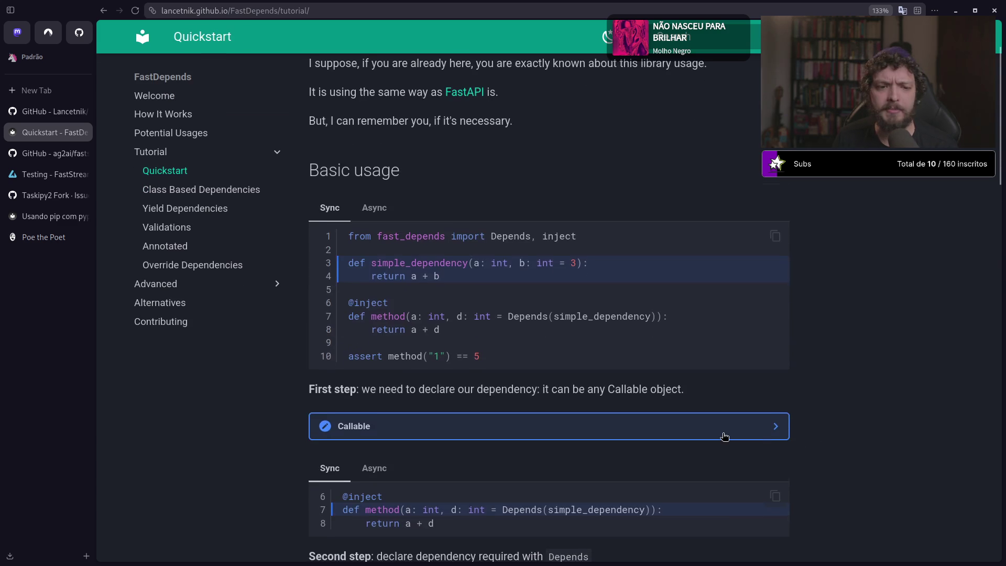
scroll(723, 437, down, 2)
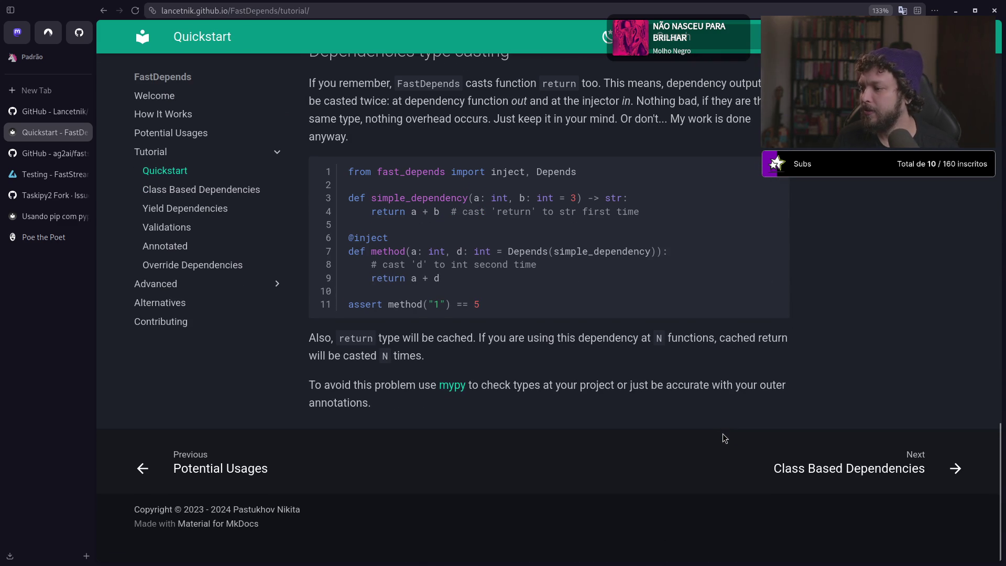
click(160, 302)
scroll(598, 322, up, 3)
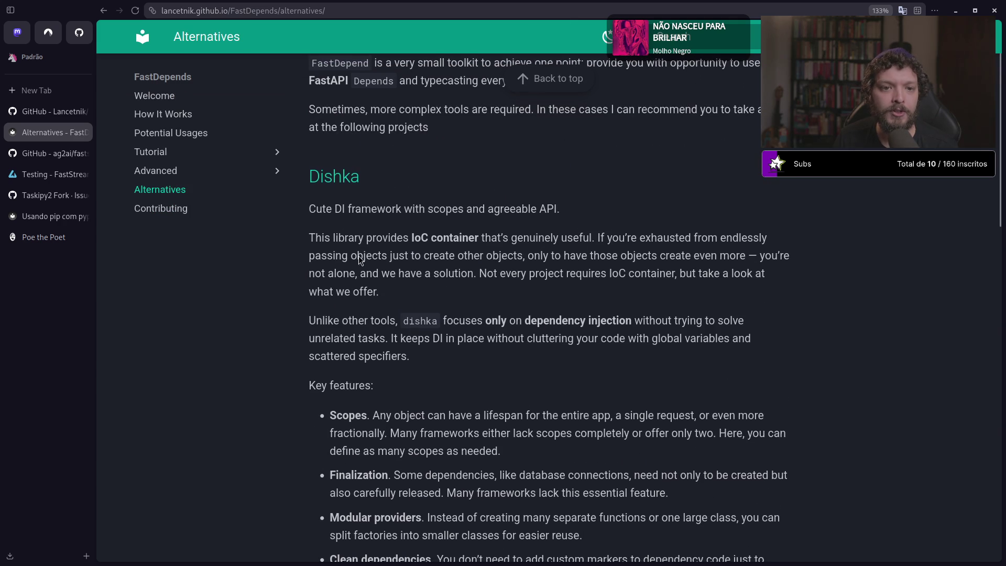
Open the Dishka, DI and Dependency Injector sites in new tabs and view dishka's docs.
middle_click(427, 333)
scroll(414, 333, down, 10)
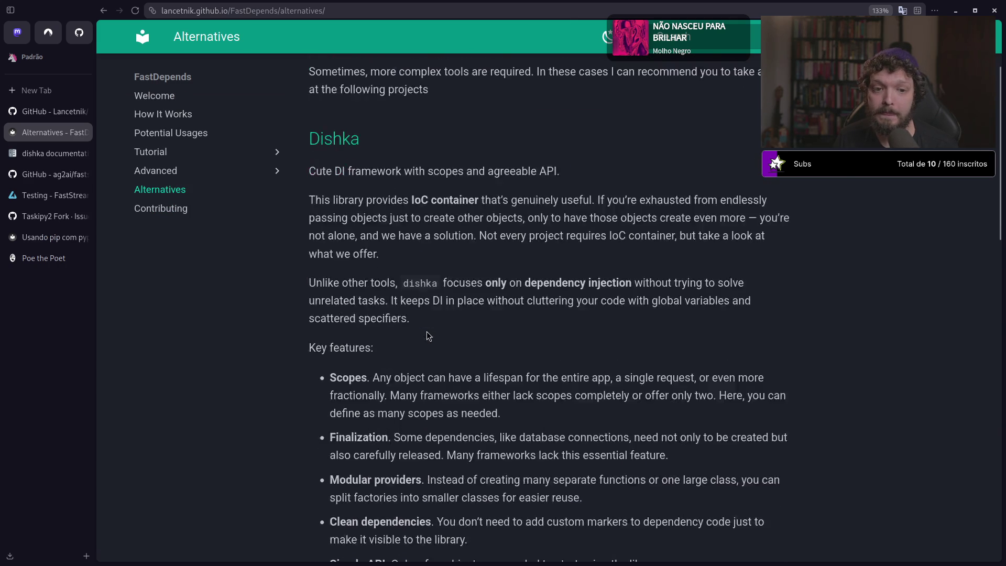
middle_click(324, 376)
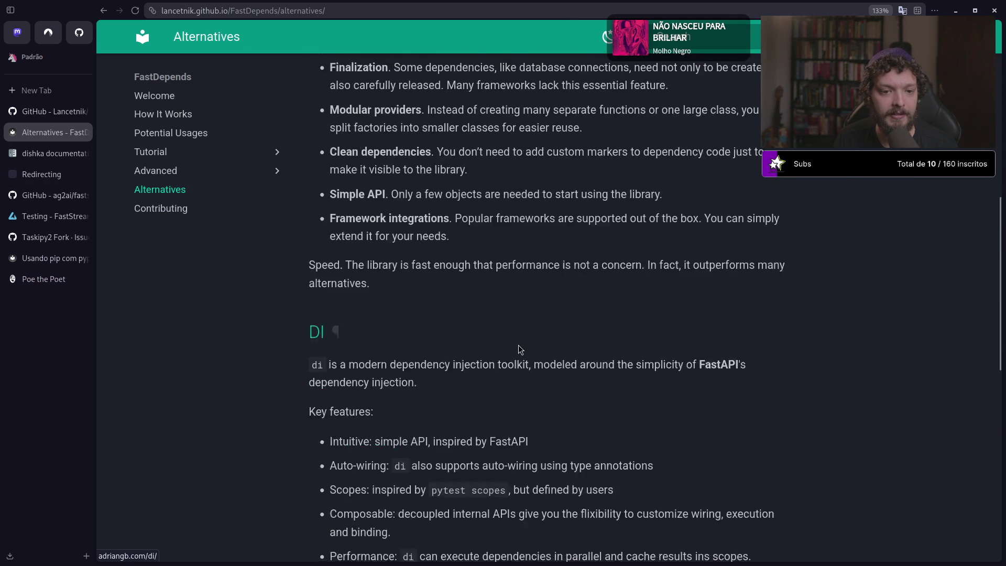
scroll(517, 348, down, 10)
middle_click(394, 288)
scroll(423, 370, down, 5)
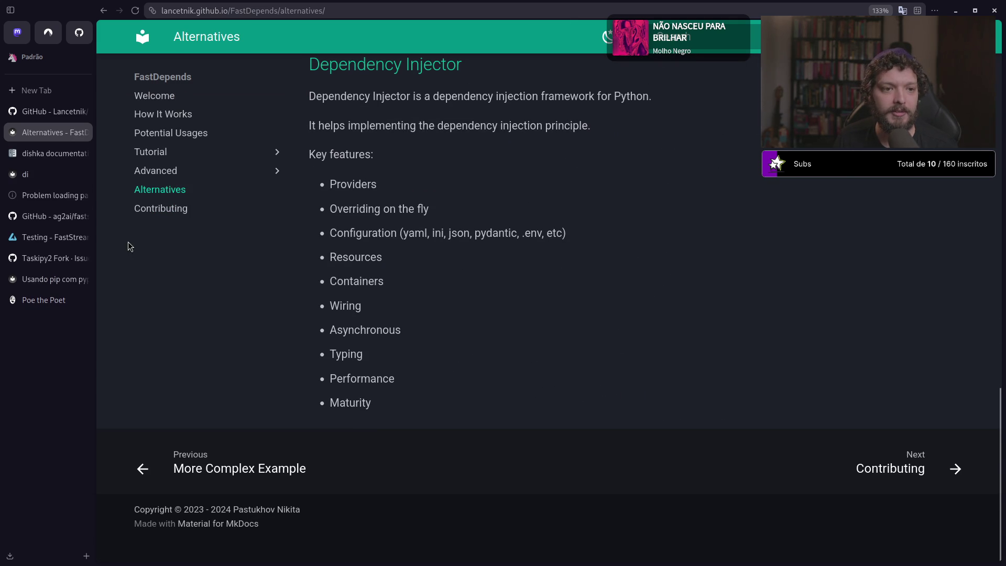
click(42, 153)
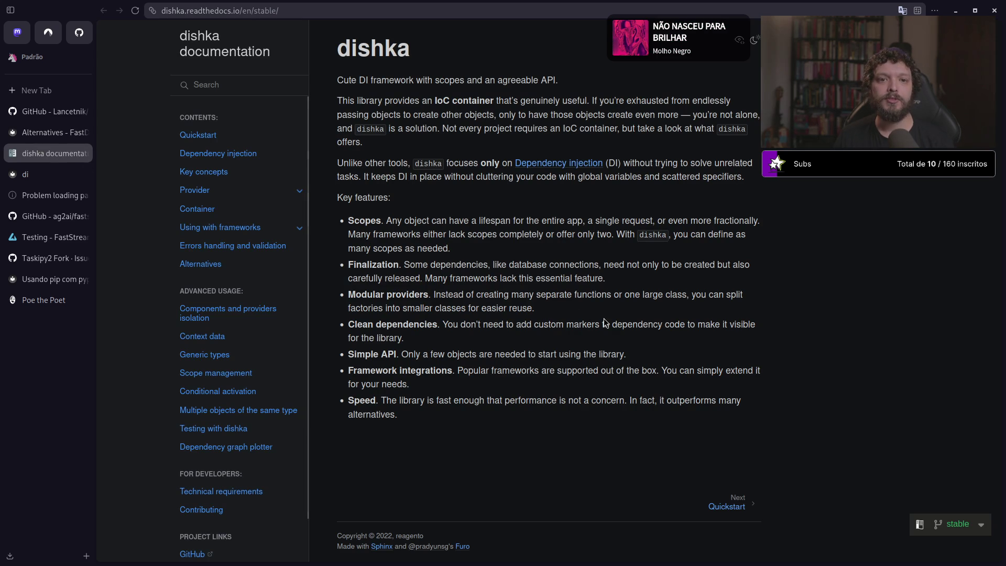
Adjust zoom and open dishka's Dependency injection page, highlighting the first Service example.
key(ctrl+plus)
key(ctrl+plus)
key(ctrl+plus)
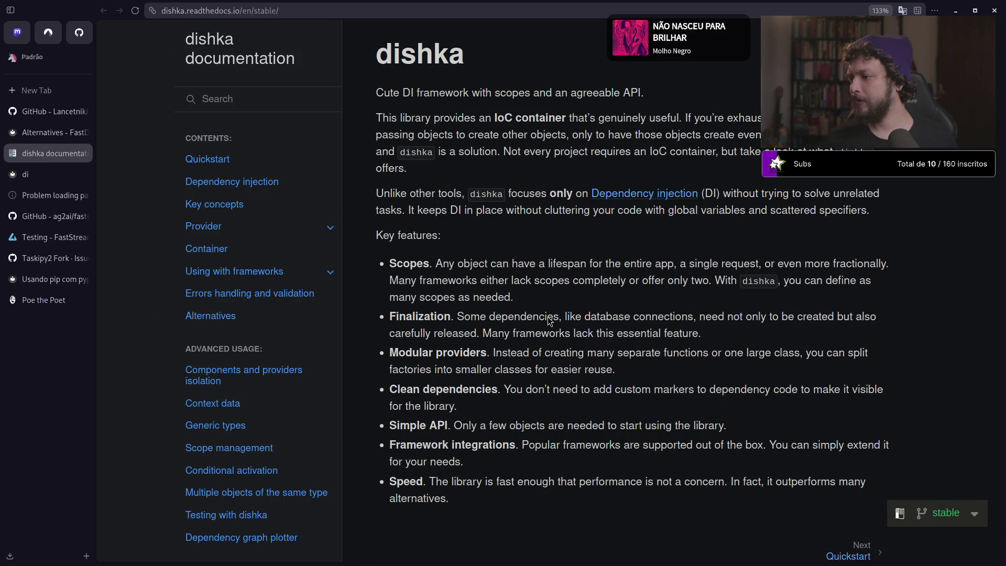
key(ctrl+minus)
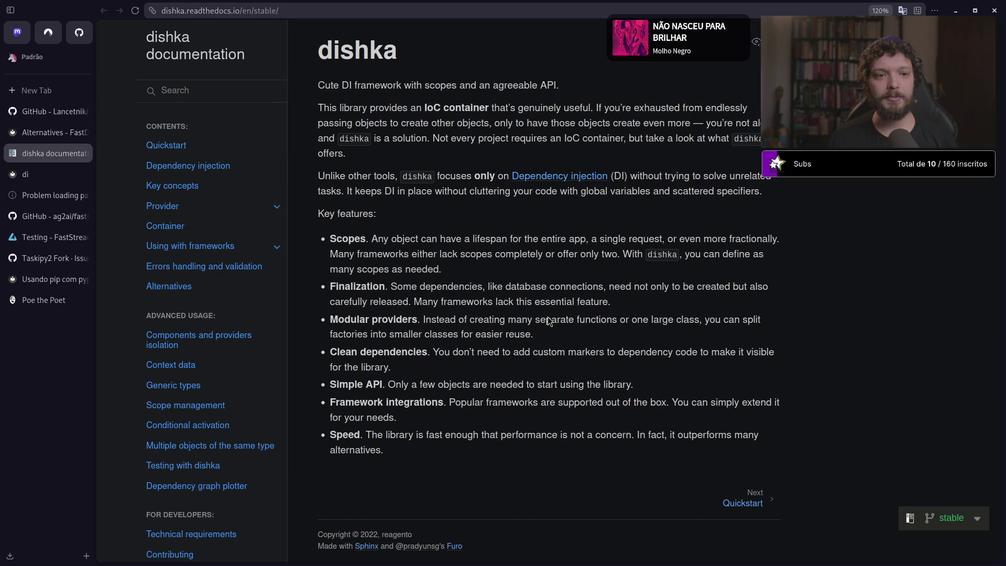
click(202, 166)
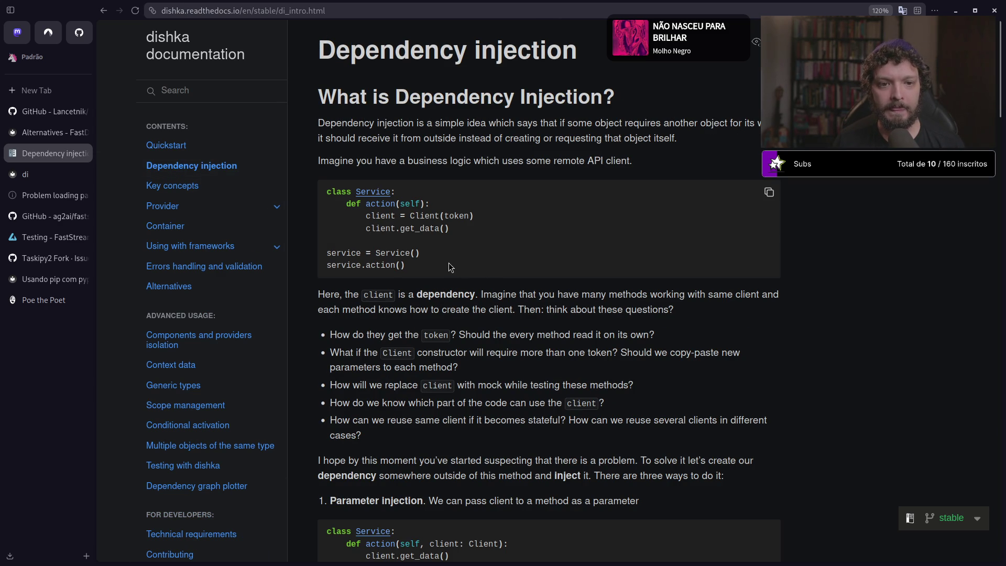
drag(435, 265, 336, 190)
click(336, 189)
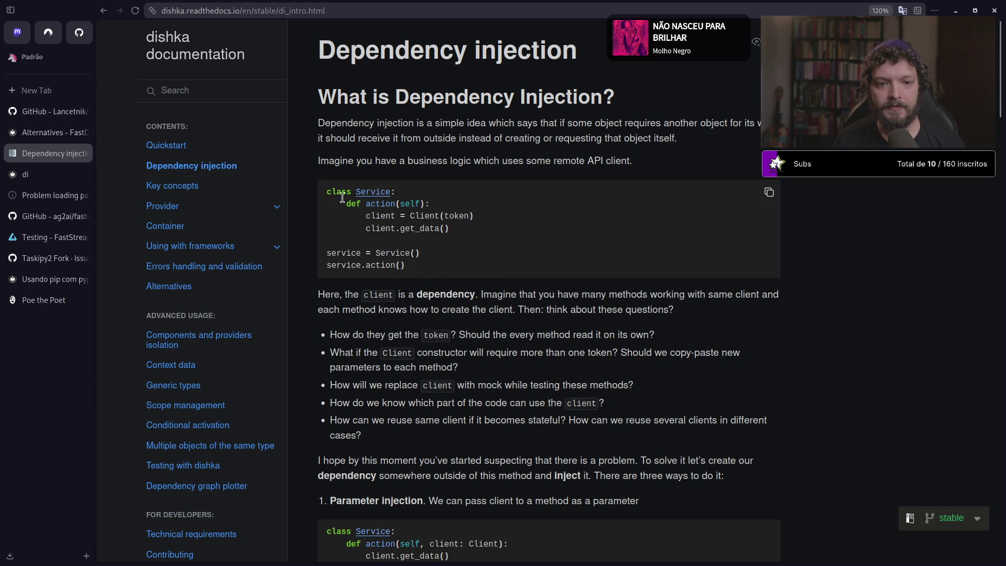
Read down to the middleware handler example, then switch to the di Intro docs.
scroll(423, 270, down, 5)
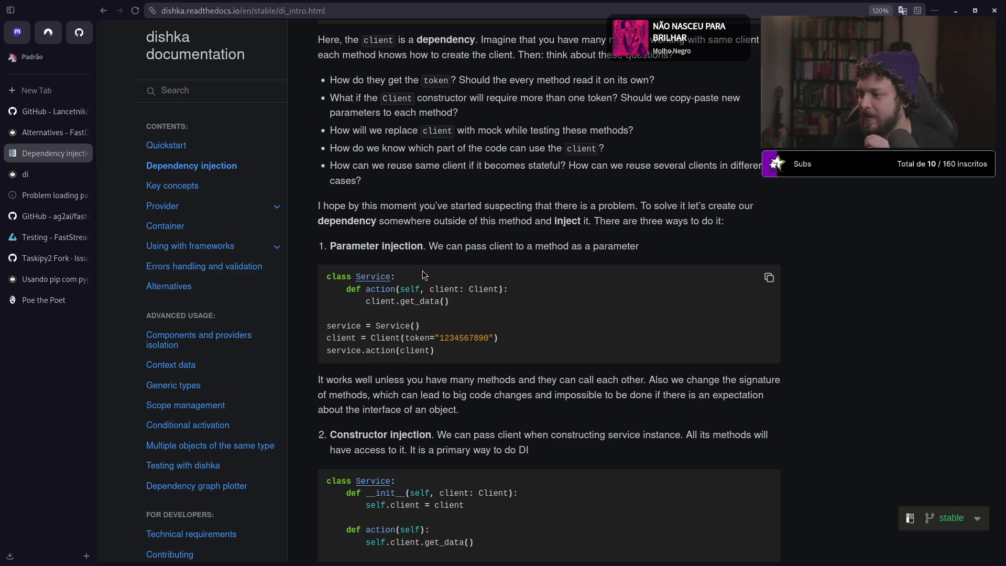
scroll(431, 326, down, 5)
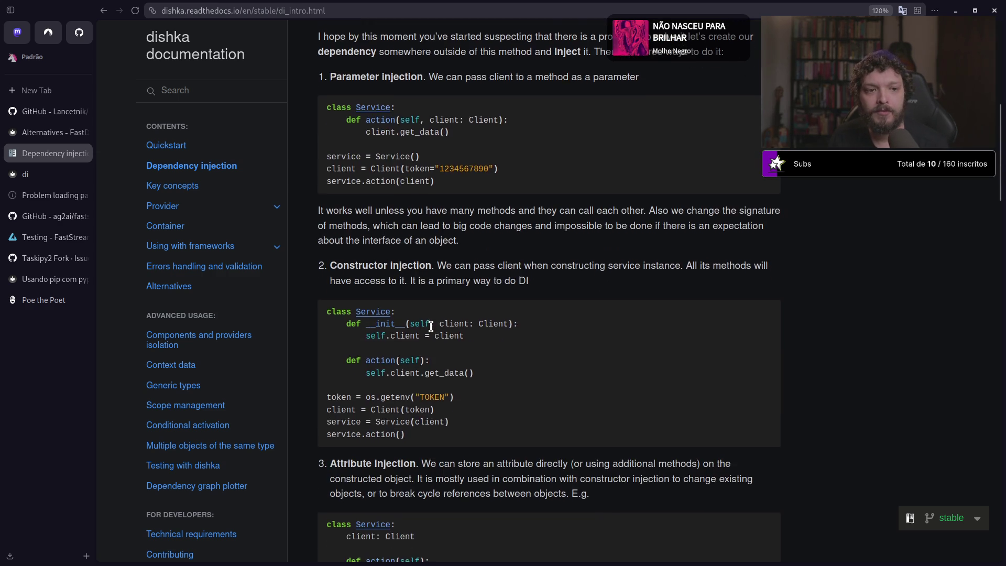
scroll(431, 326, down, 10)
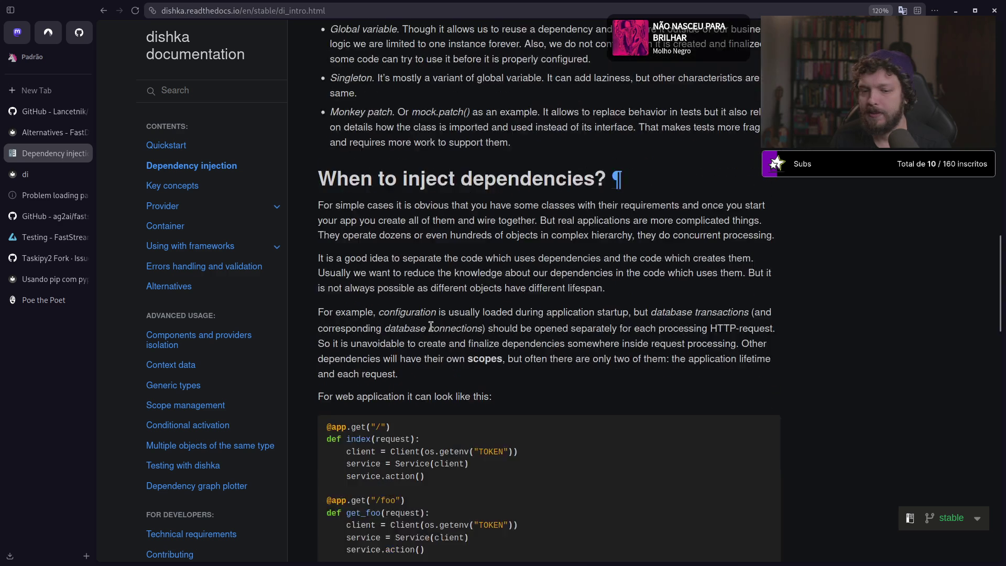
scroll(431, 326, down, 1)
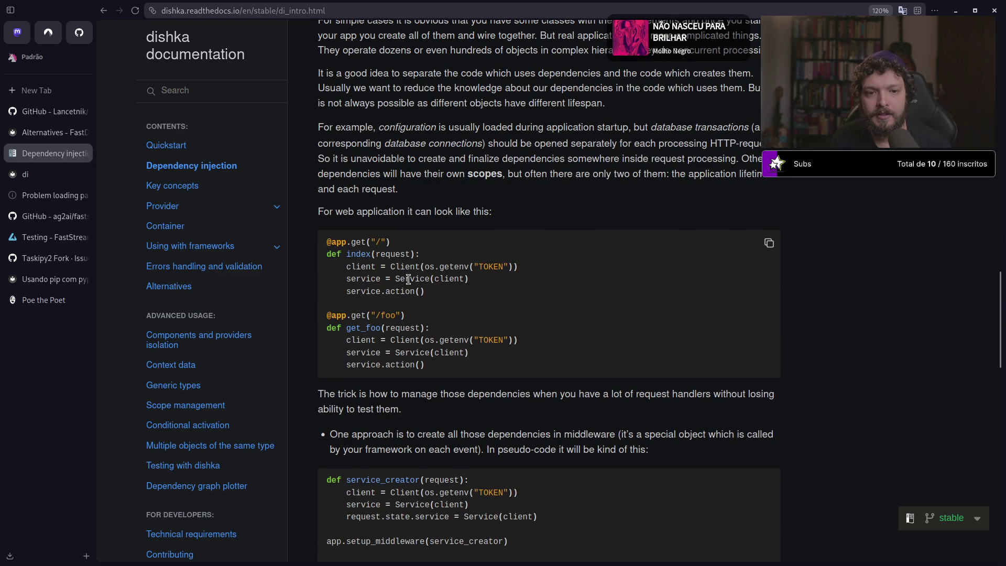
triple_click(408, 270)
drag(442, 293, 317, 254)
click(393, 277)
triple_click(393, 267)
click(437, 286)
scroll(436, 285, down, 4)
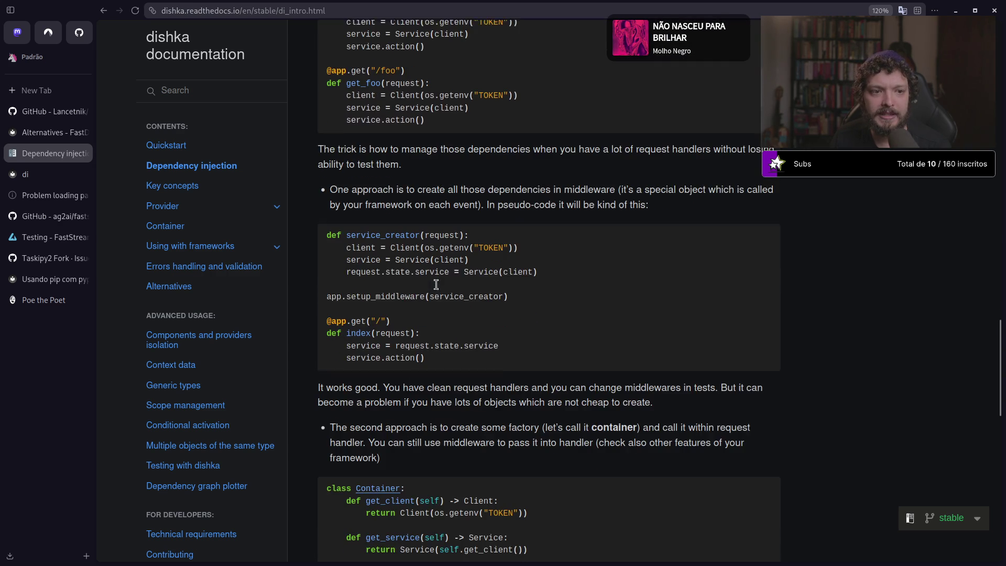
click(39, 171)
scroll(472, 299, down, 8)
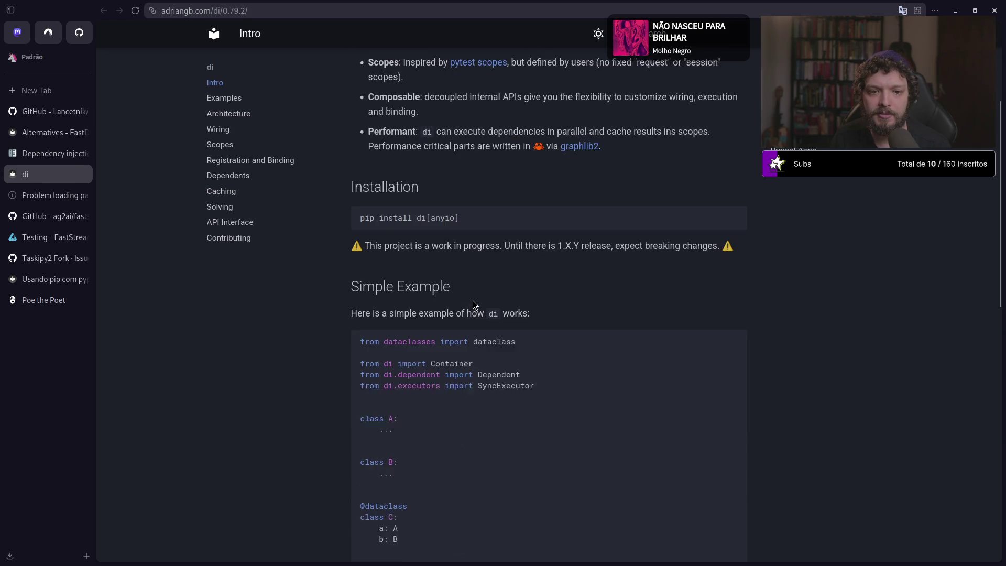
Skim the di docs, then close the di and dishka tabs.
scroll(474, 305, down, 1)
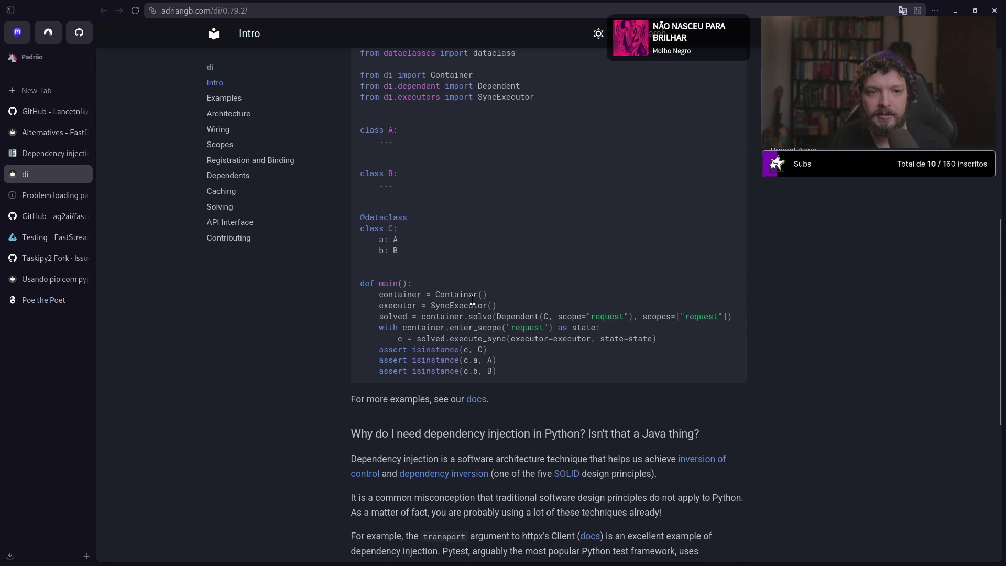
scroll(473, 299, down, 6)
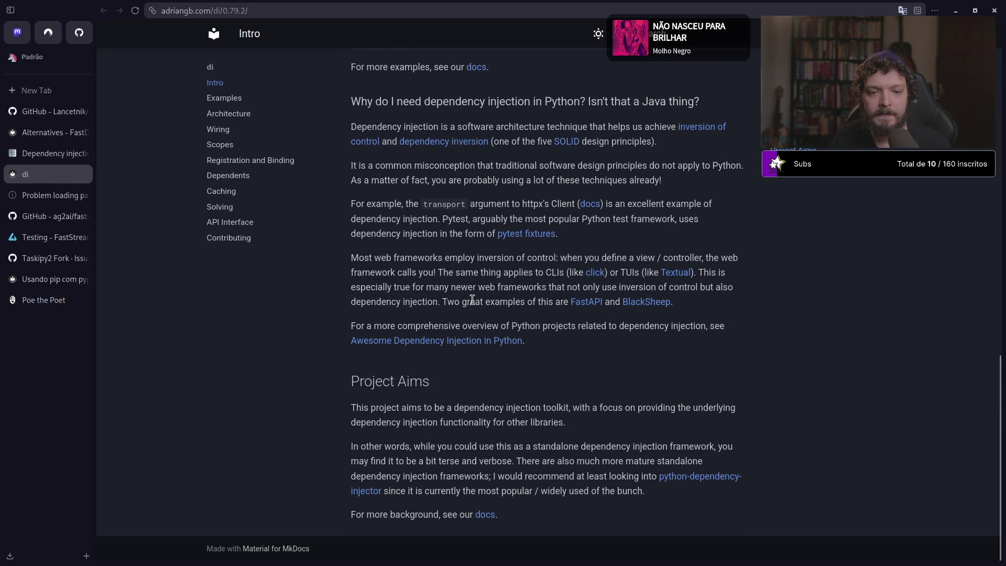
scroll(473, 300, up, 15)
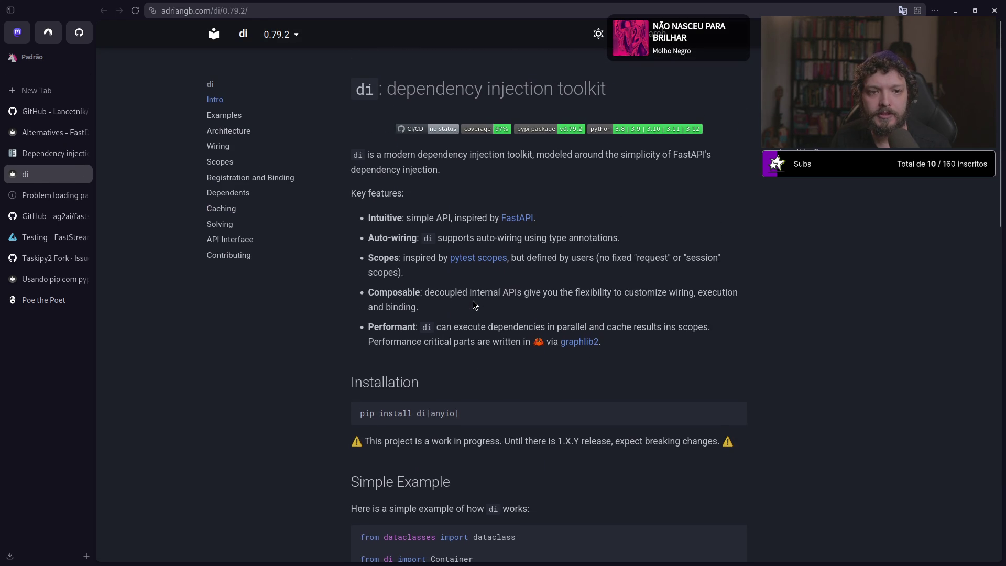
middle_click(41, 175)
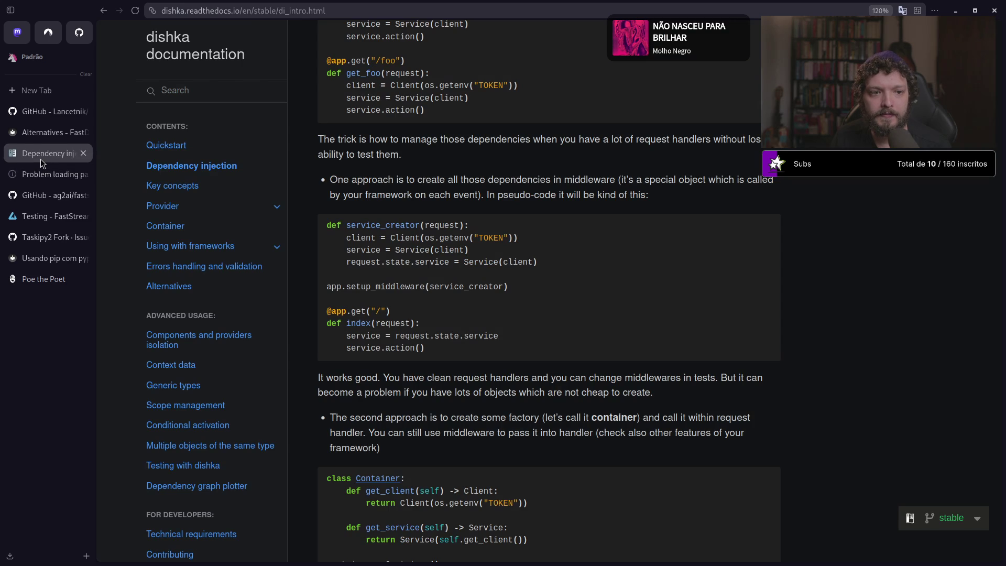
middle_click(40, 158)
Retry the failed Dependency Injector page, then close its tab.
click(40, 159)
click(705, 228)
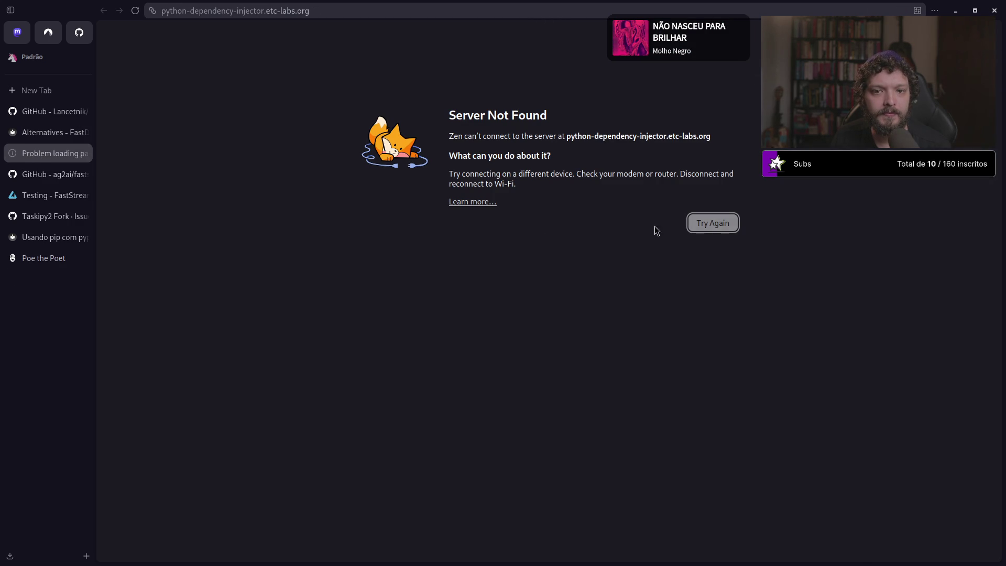
middle_click(68, 153)
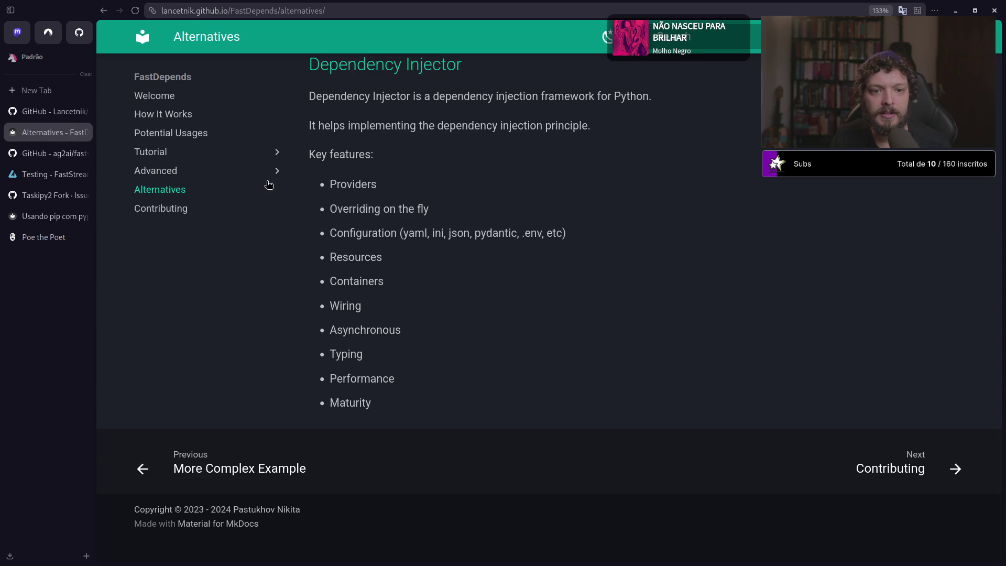
Return from the Alternatives page to the FastDepends Welcome page via the header title.
scroll(650, 307, up, 15)
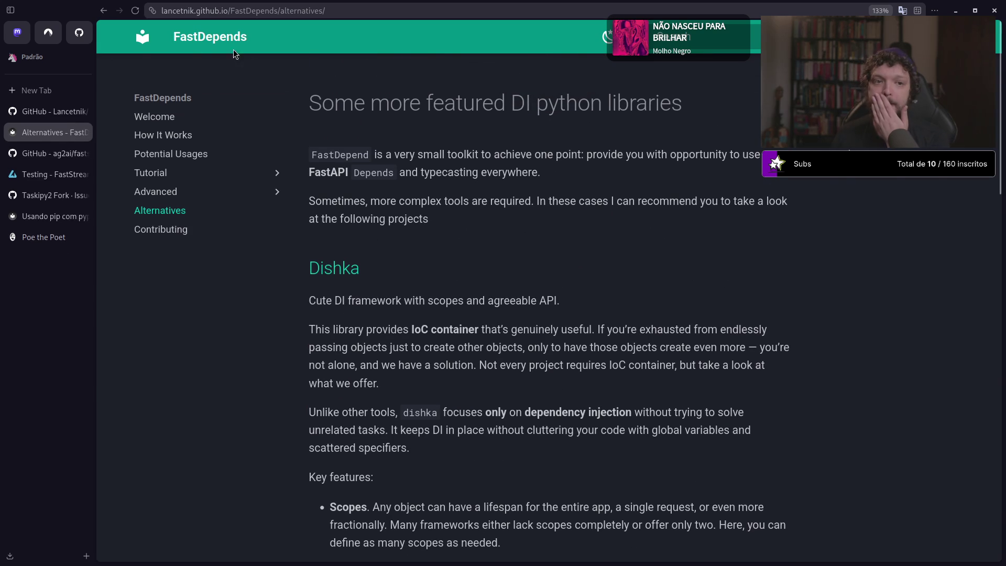
click(140, 37)
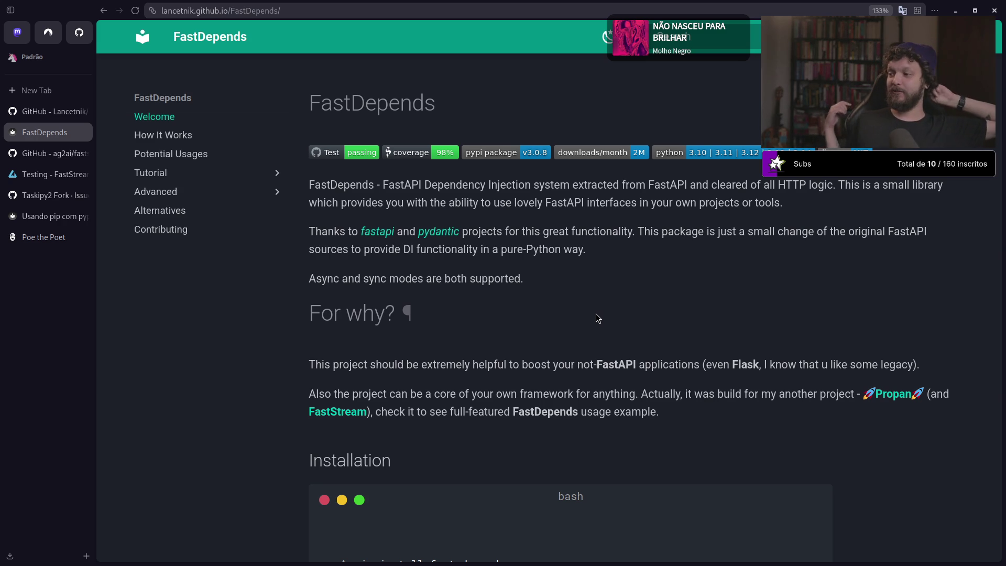
click(398, 10)
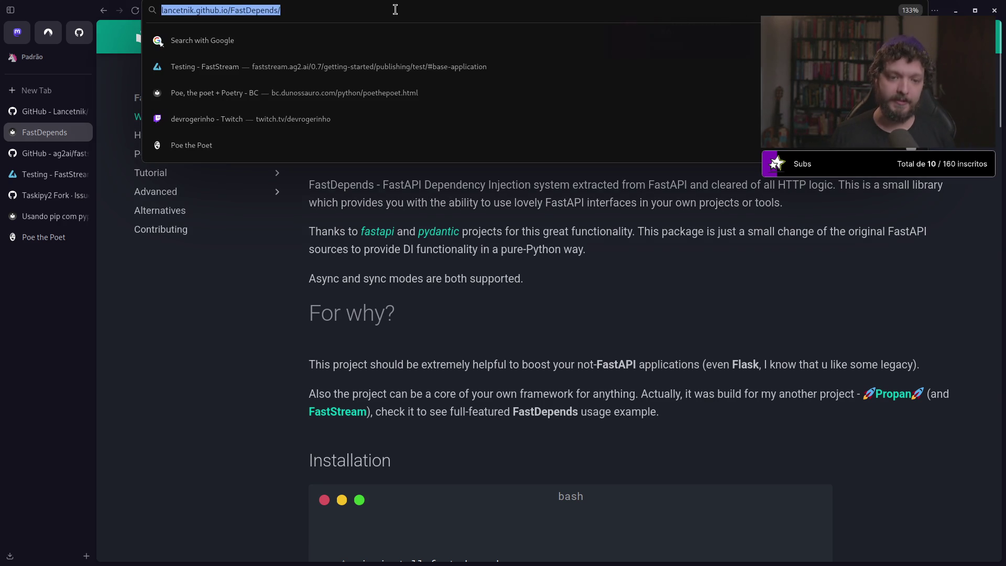
Search SearXNG for 'returns python' and open the returns documentation result.
text(returns python)
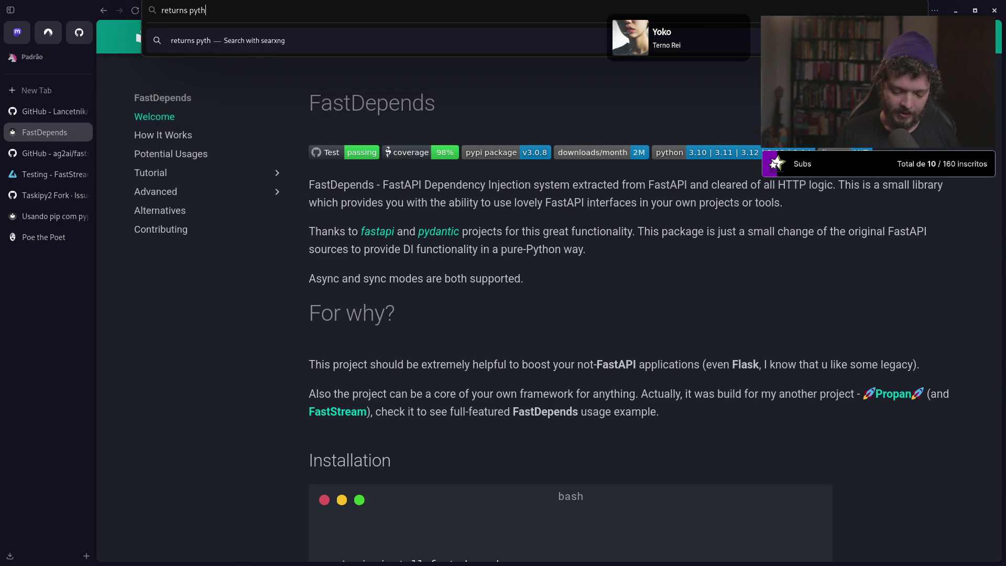
key(Return)
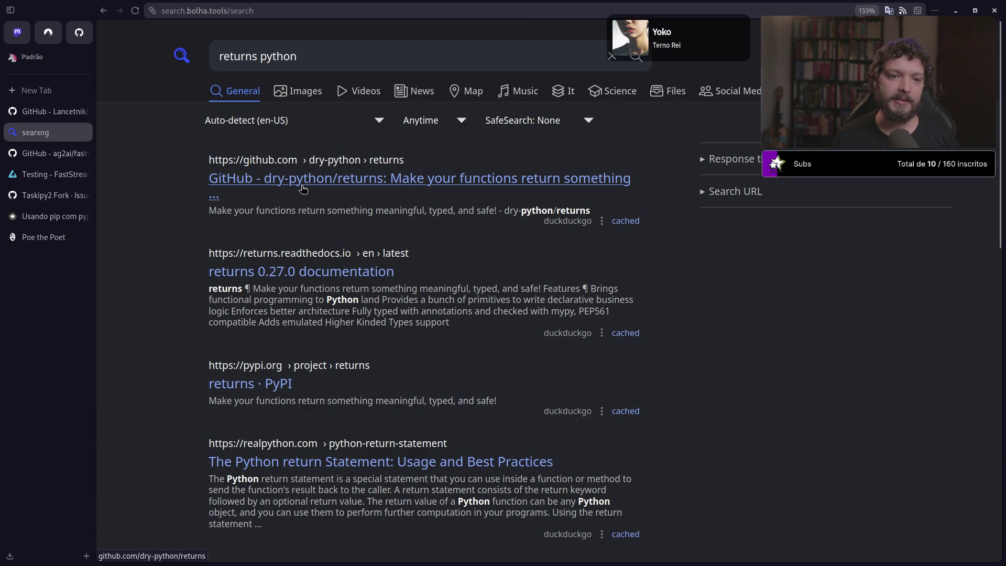
click(301, 273)
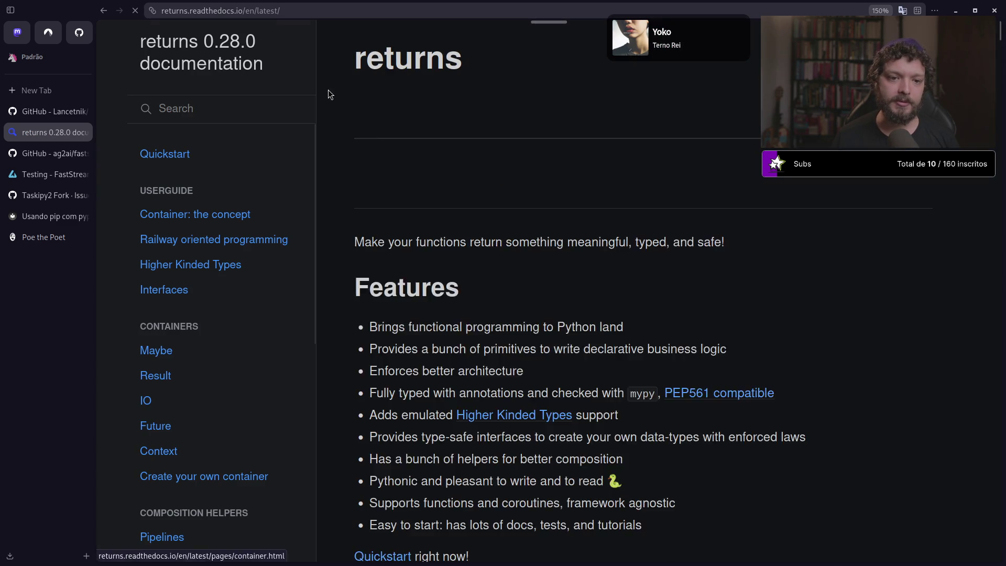
Find 'injec' on the returns docs page and jump to the RequiresContext container section.
scroll(480, 287, down, 5)
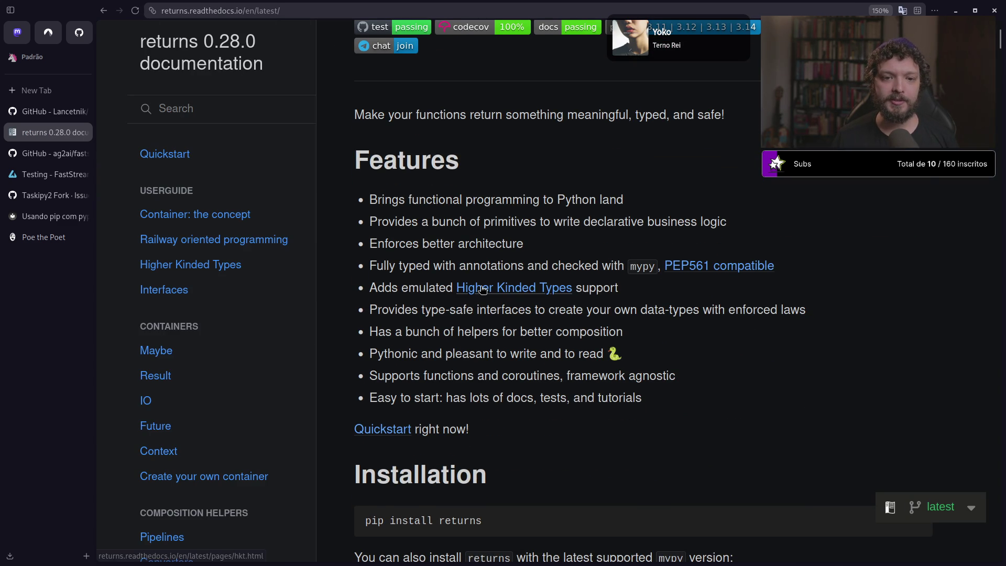
key(ctrl+f)
text(ibje)
key(Escape)
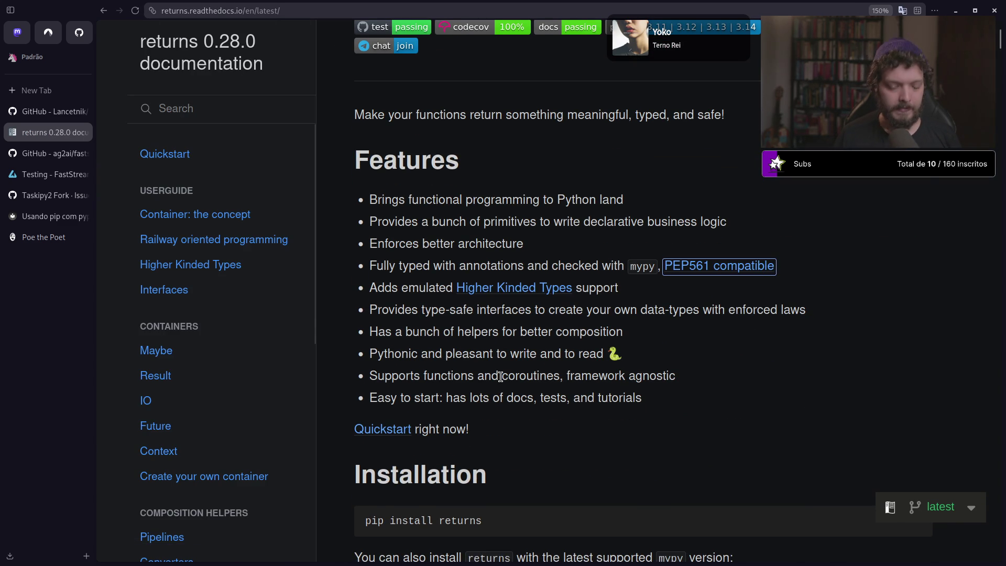
key(ctrl+f)
text(injec)
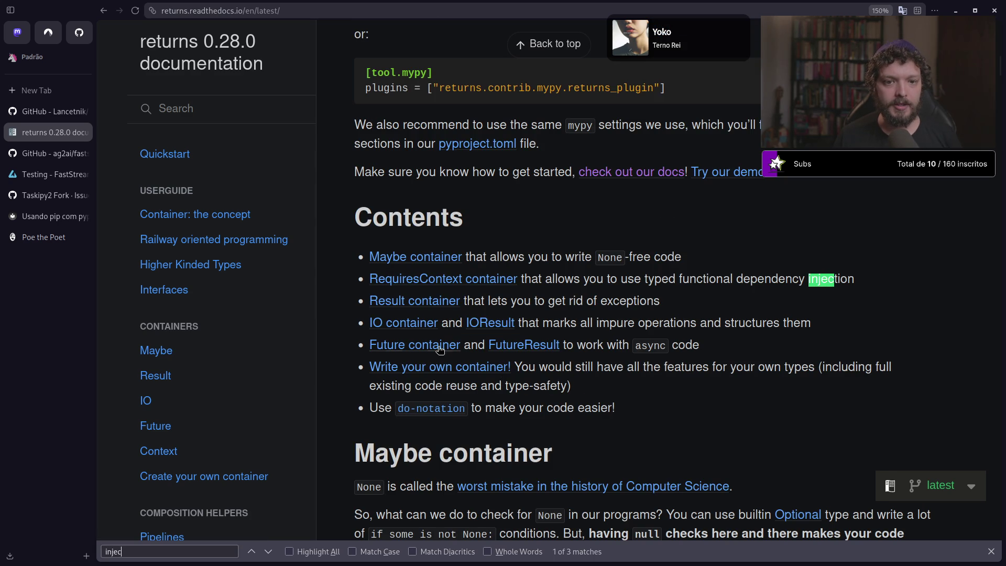
key(Escape)
click(436, 279)
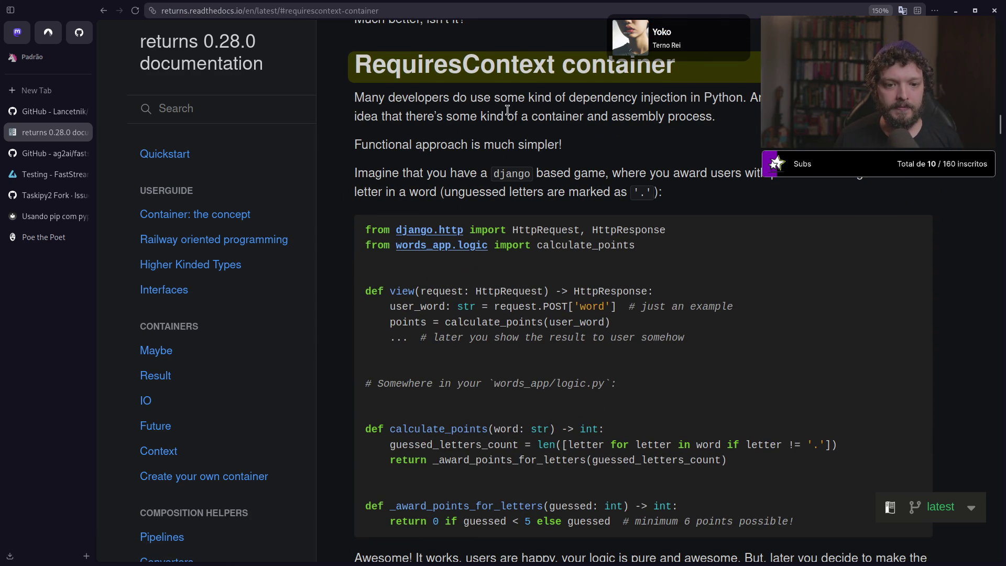
key(ctrl+l)
key(Escape)
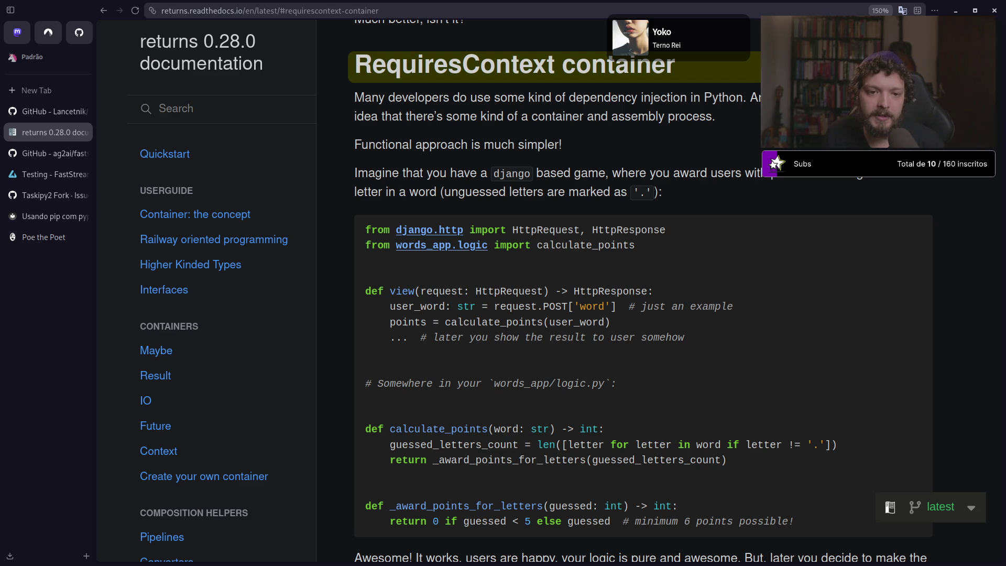
scroll(766, 411, down, 3)
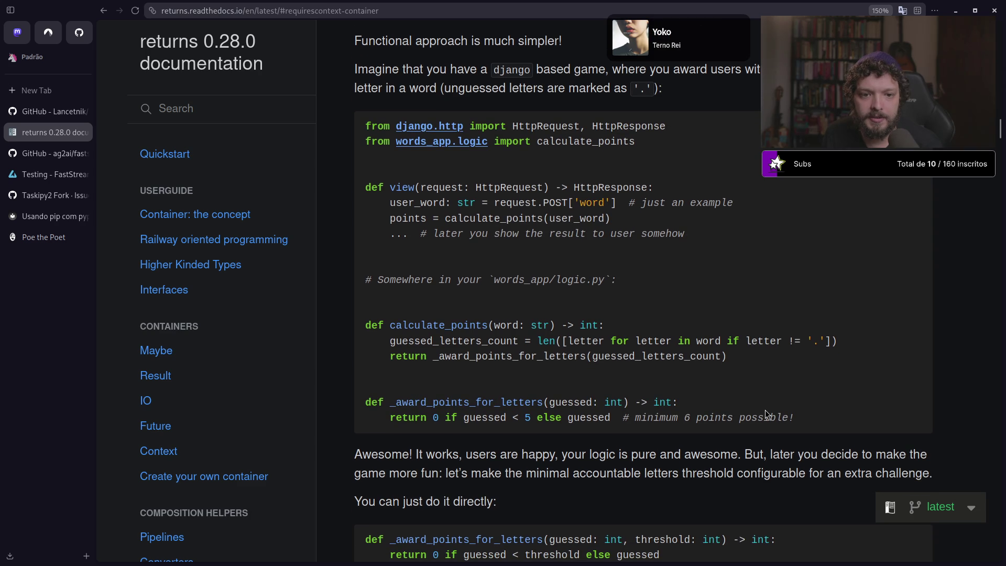
scroll(765, 411, up, 3)
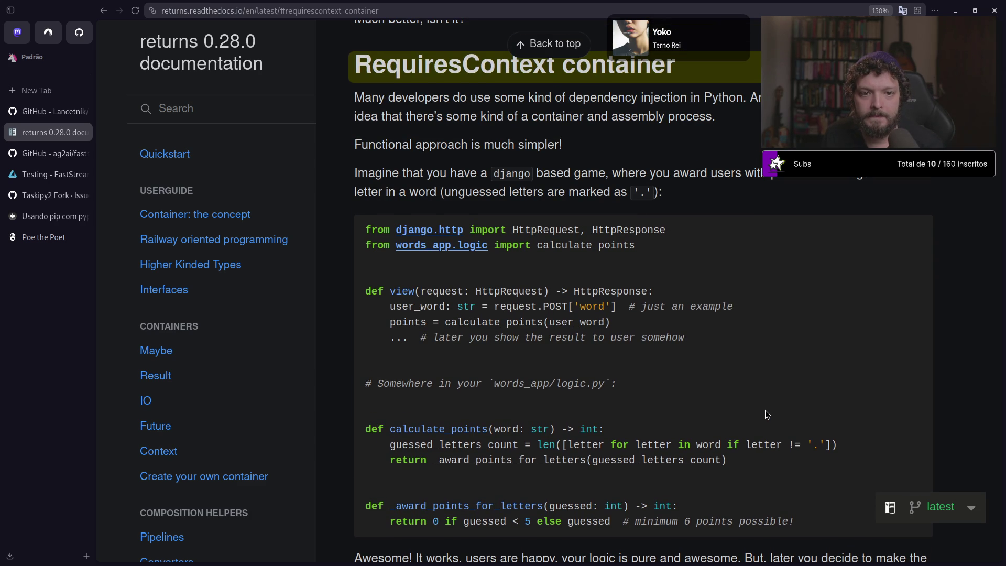
scroll(531, 412, down, 6)
scroll(531, 411, down, 8)
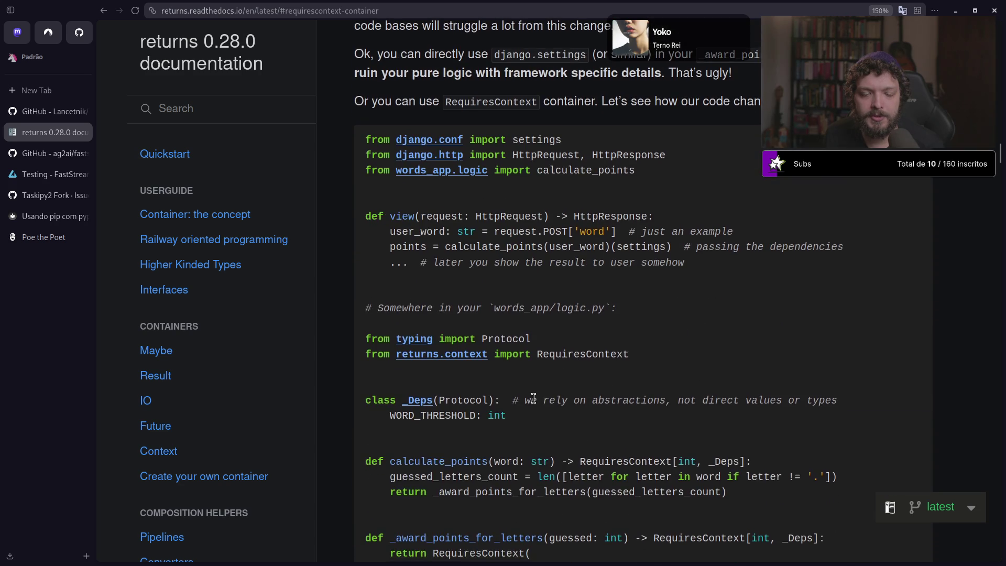
scroll(533, 399, down, 2)
double_click(417, 297)
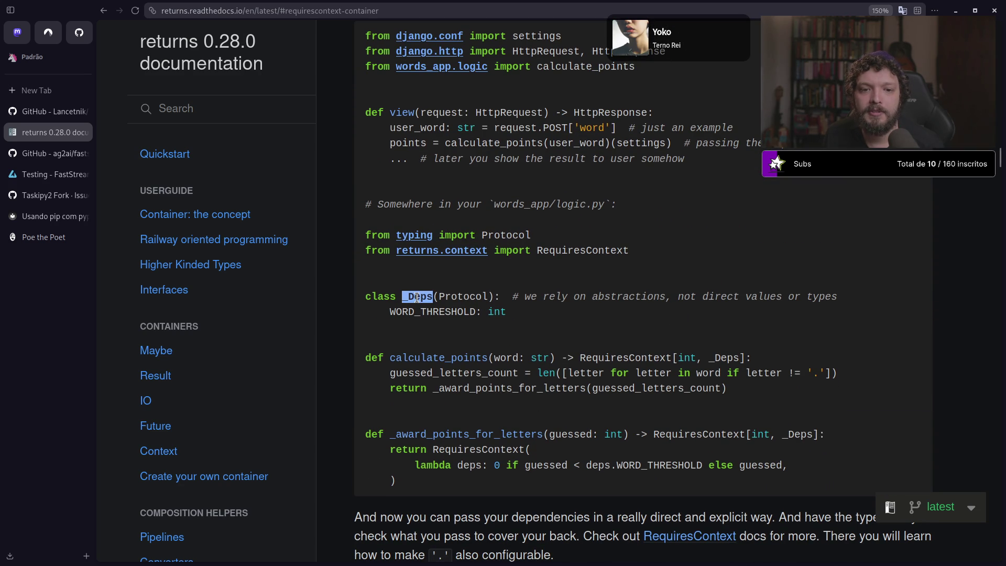
double_click(471, 297)
double_click(452, 312)
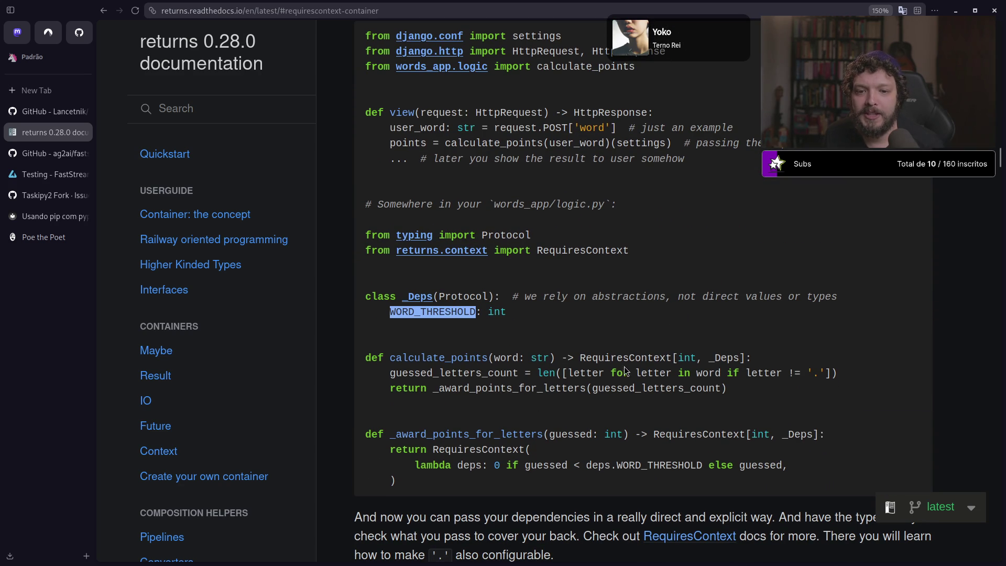
drag(579, 358, 742, 358)
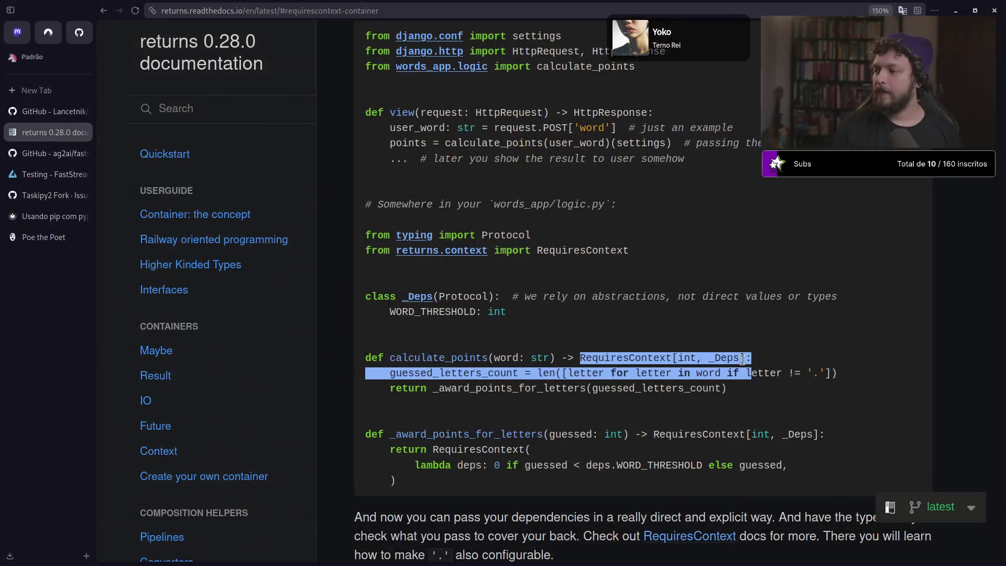
Launch the Python REPL in a cleared terminal with enlarged text.
key(alt+Tab)
key(ctrl+l)
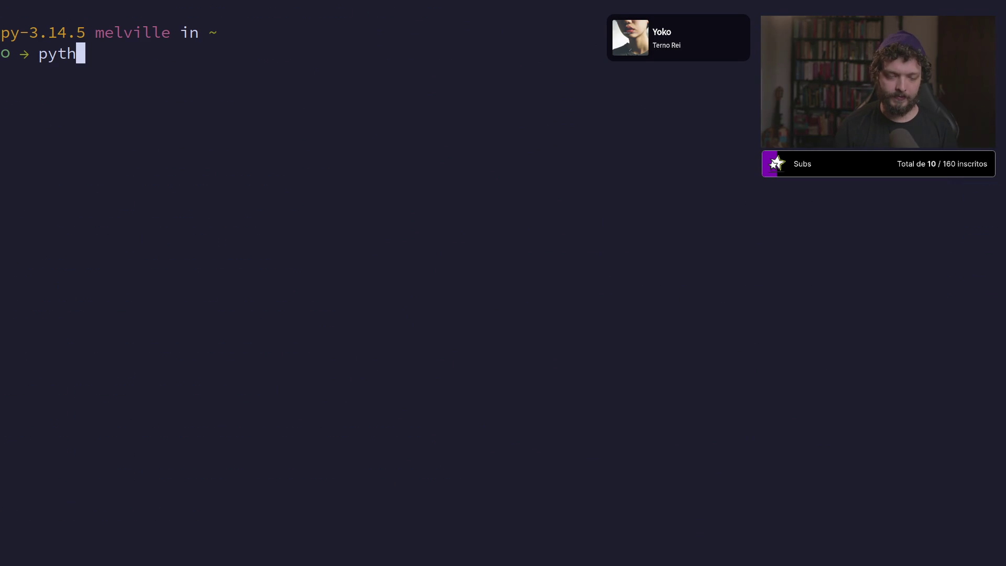
text(on)
key(Return)
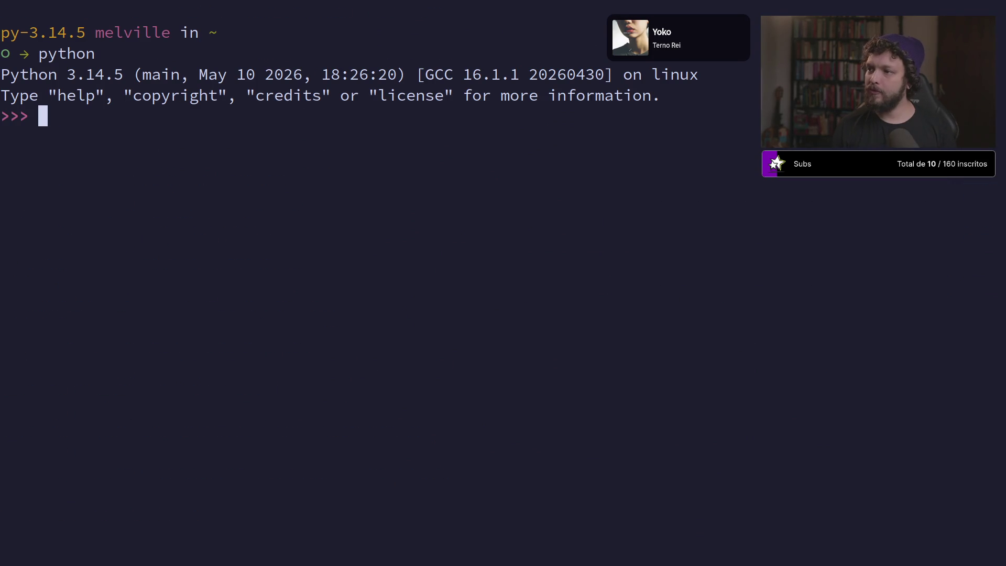
key(ctrl+l)
key(Return)
key(ctrl+plus)
key(ctrl+plus)
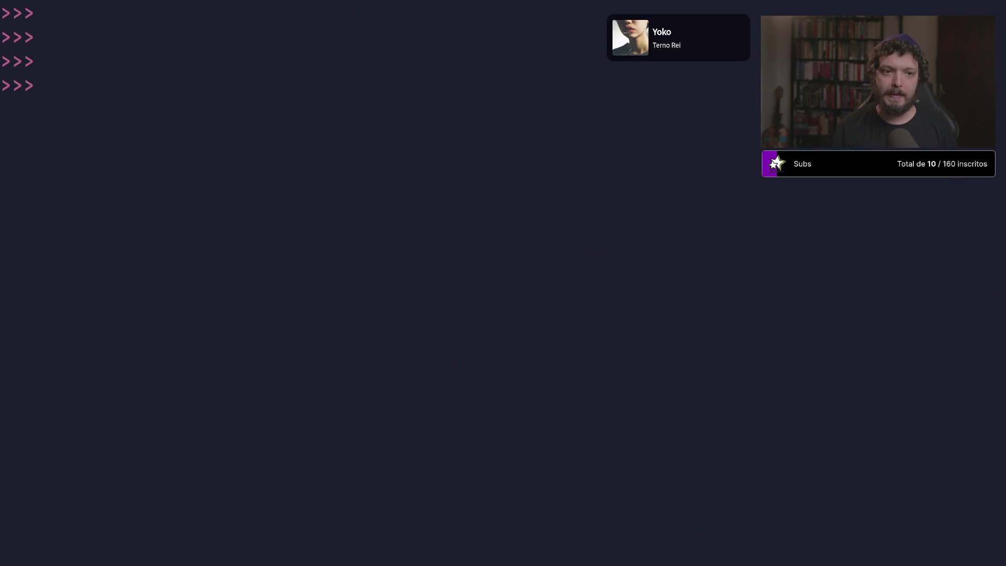
key(ctrl+l)
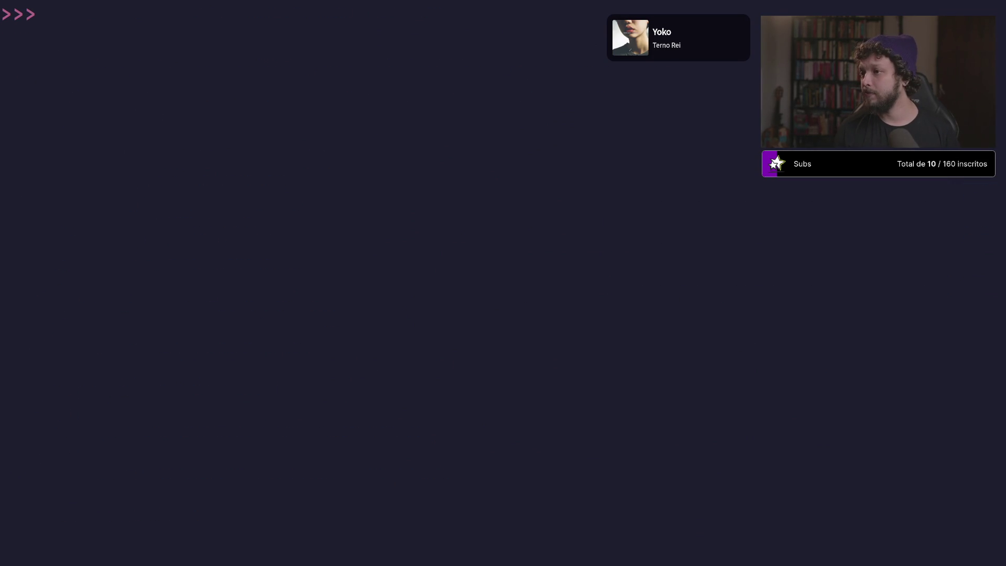
key(Return)
key(Return)
key(Return)
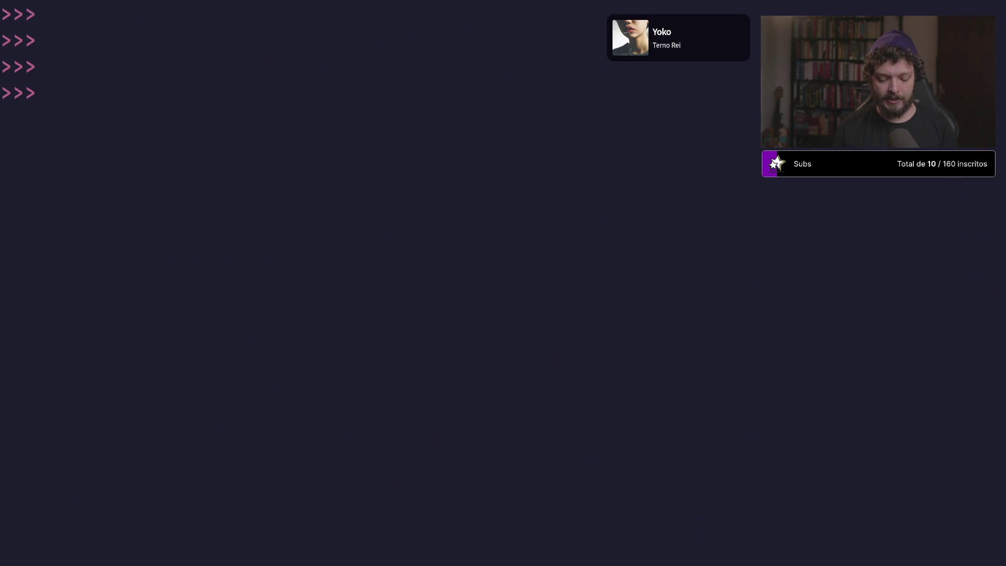
Run 'from functools import singledispatch' in the REPL.
text(m functools)
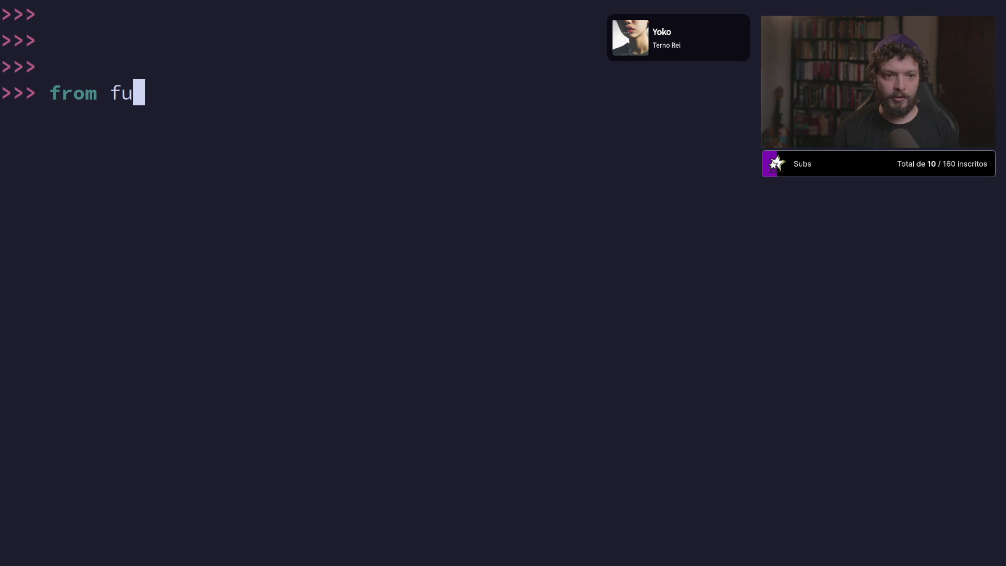
text( import)
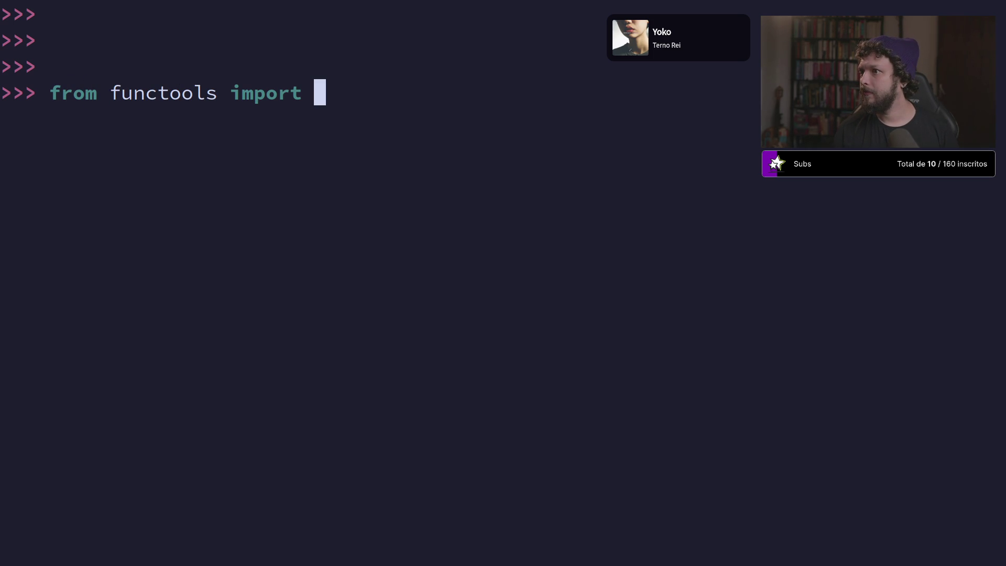
text(ingledi)
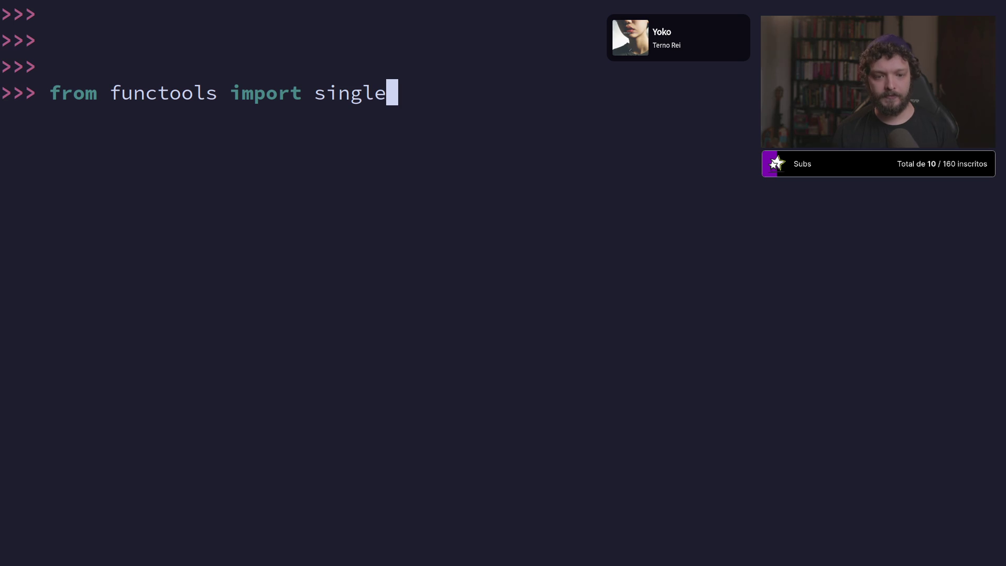
text(spt)
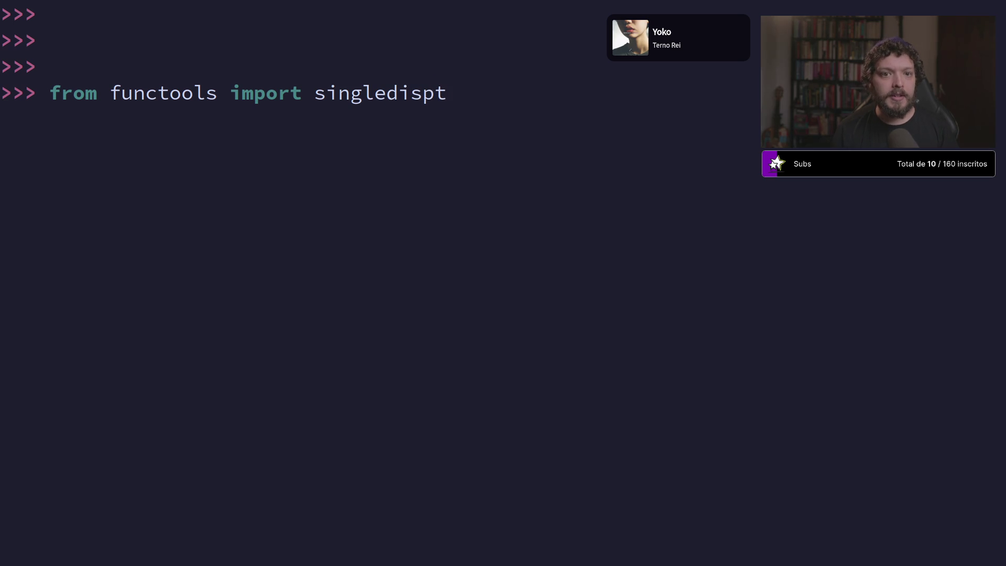
key(Return)
key(Return)
key(Return)
text(@)
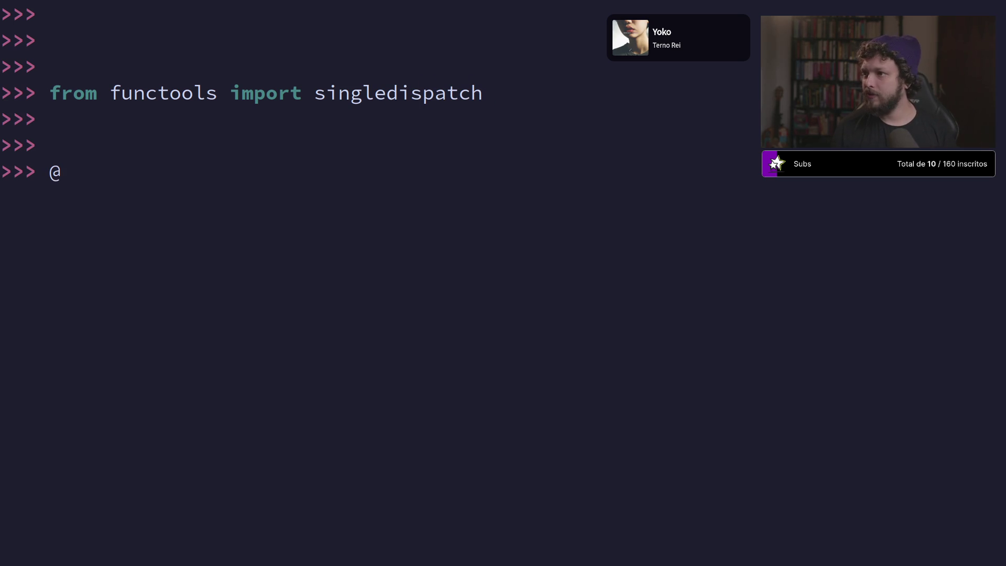
text(singledispatch()
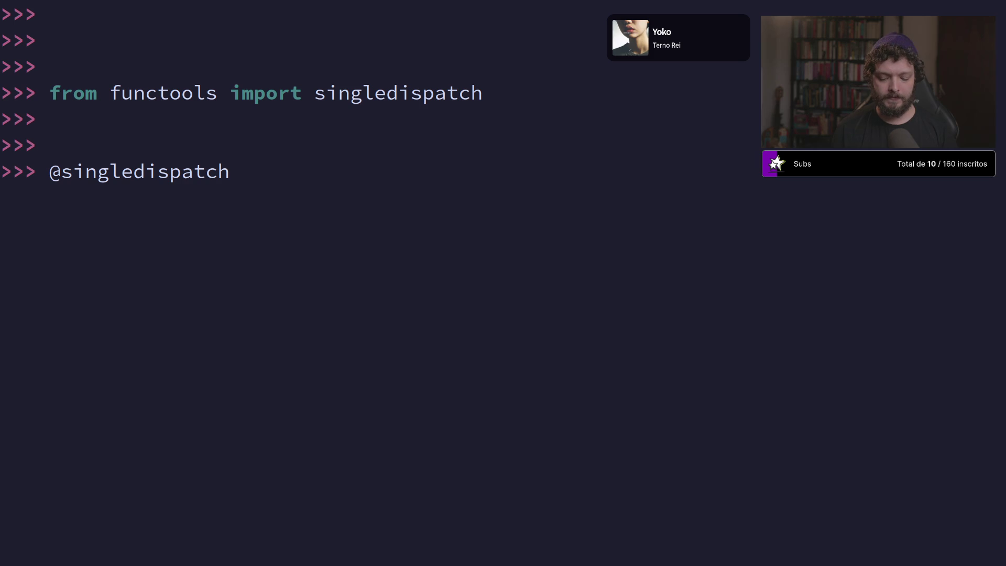
key(Return)
text(def xp)
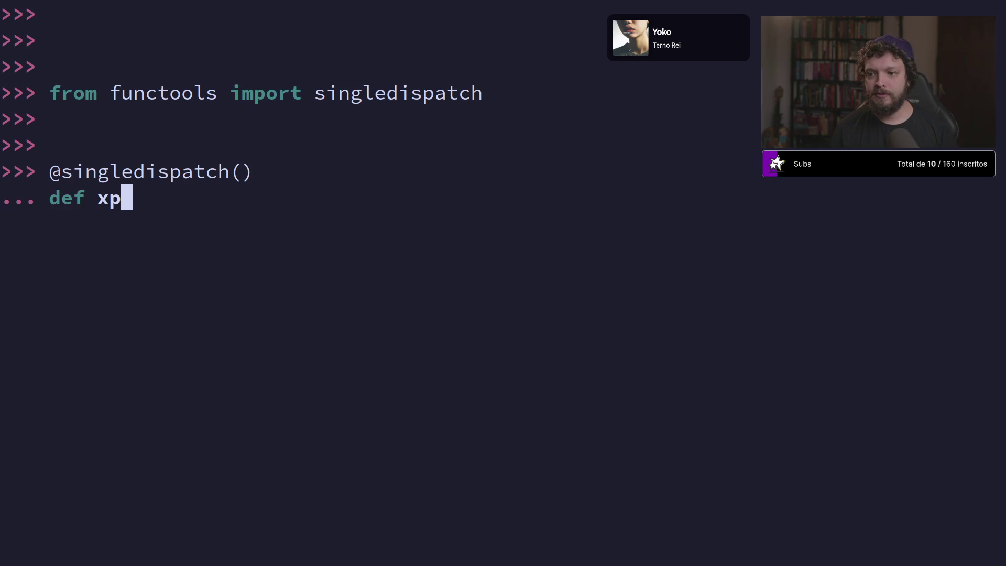
key(Left)
key(Left)
key(BackSpace)
key(BackSpace)
key(BackSpace)
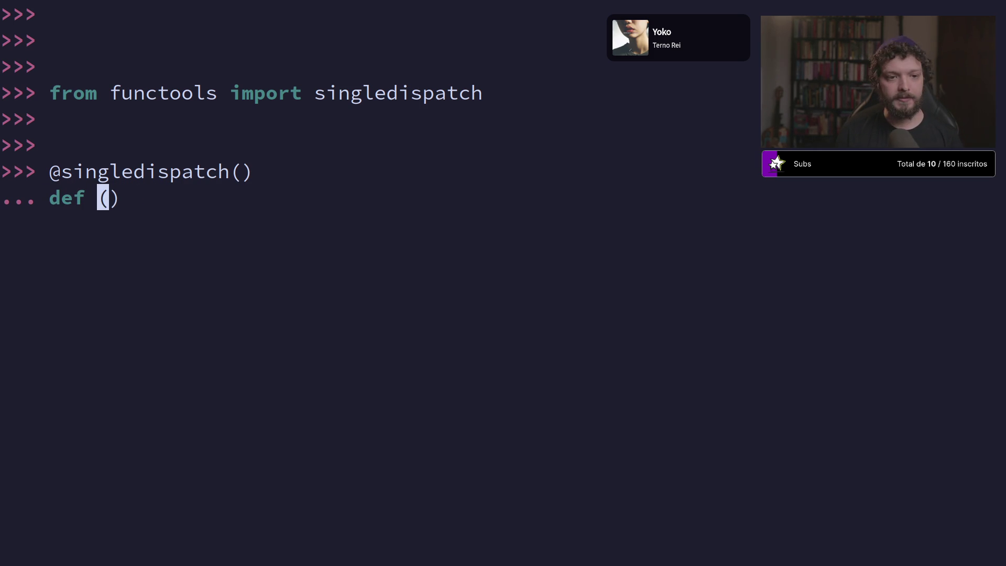
text(pto)
key(End)
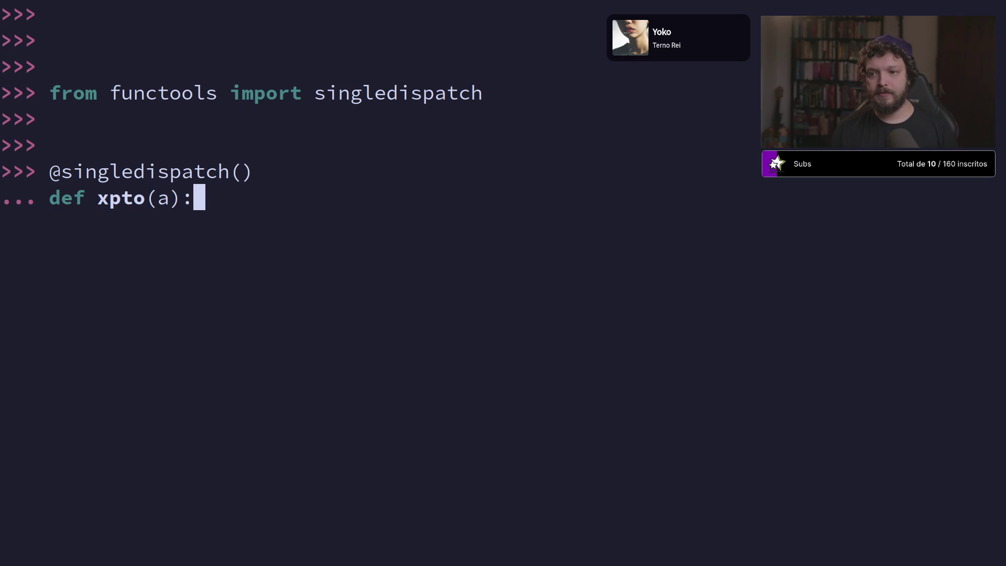
key(Return)
text(return 'deu)
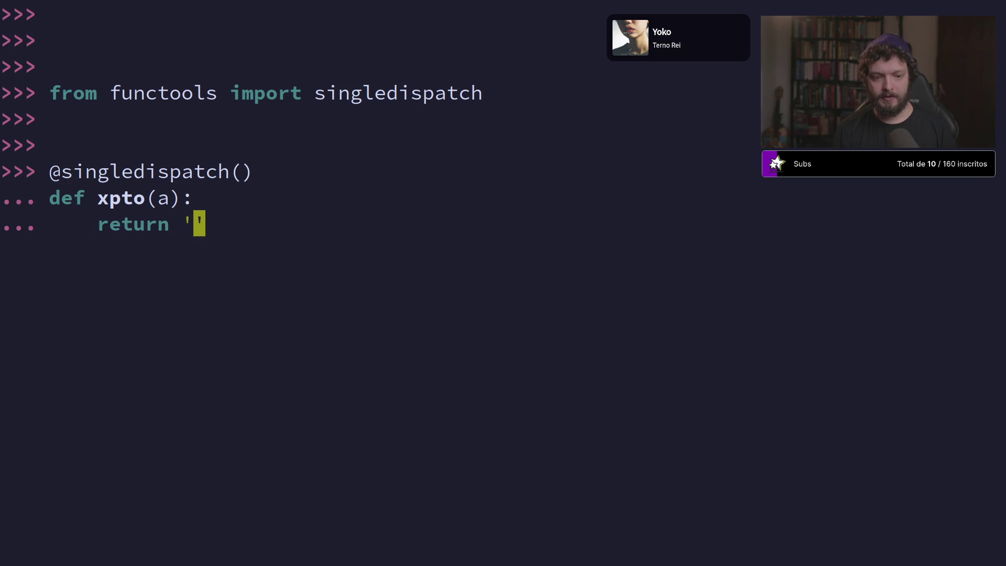
text( n)
key(Return)
key(Return)
key(Up)
key(Up)
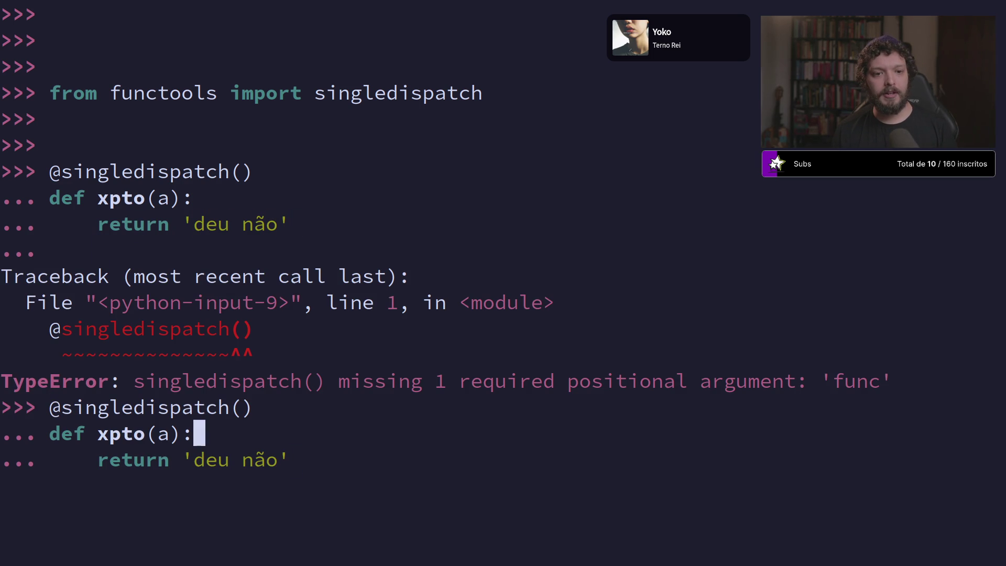
key(Down)
key(ctrl+l)
key(Return)
key(Return)
key(Return)
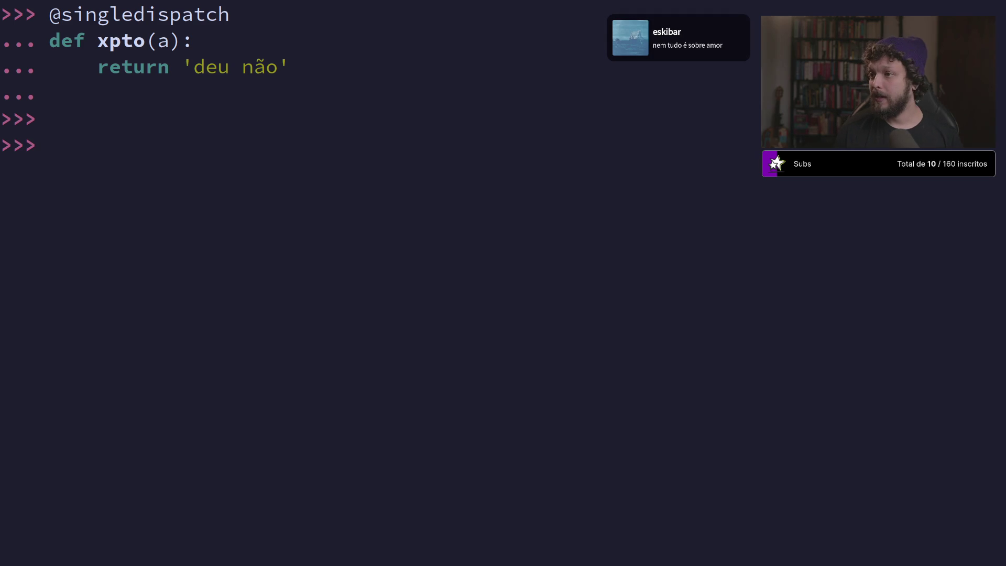
text(@_xpto.register)
key(Return)
text(def)
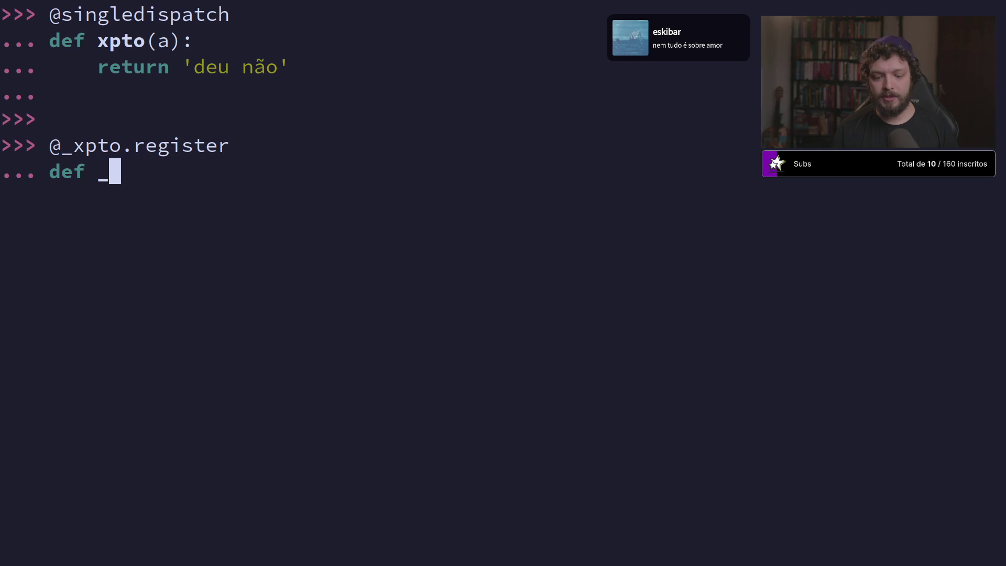
text( _(x: int):     )
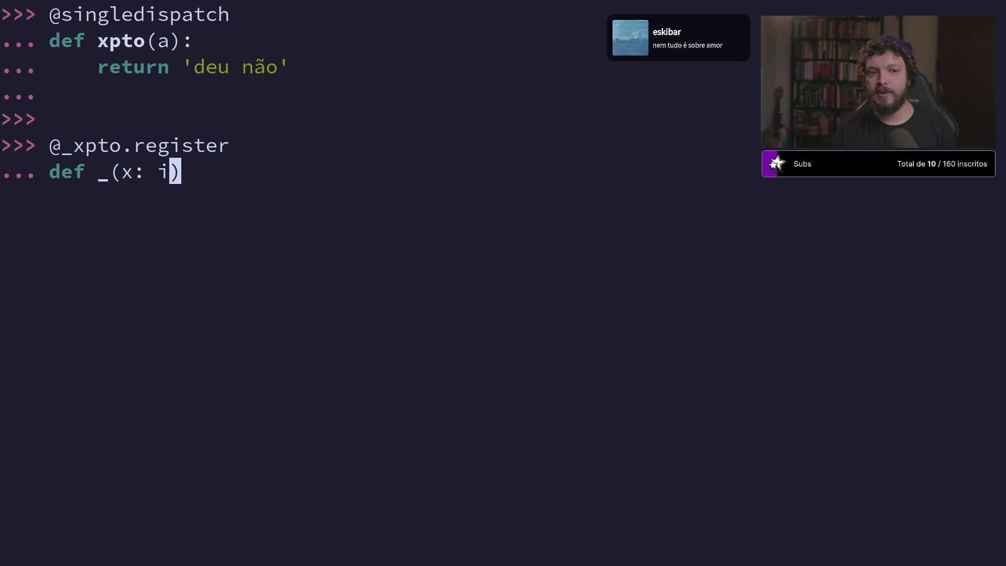
text(return 'i)
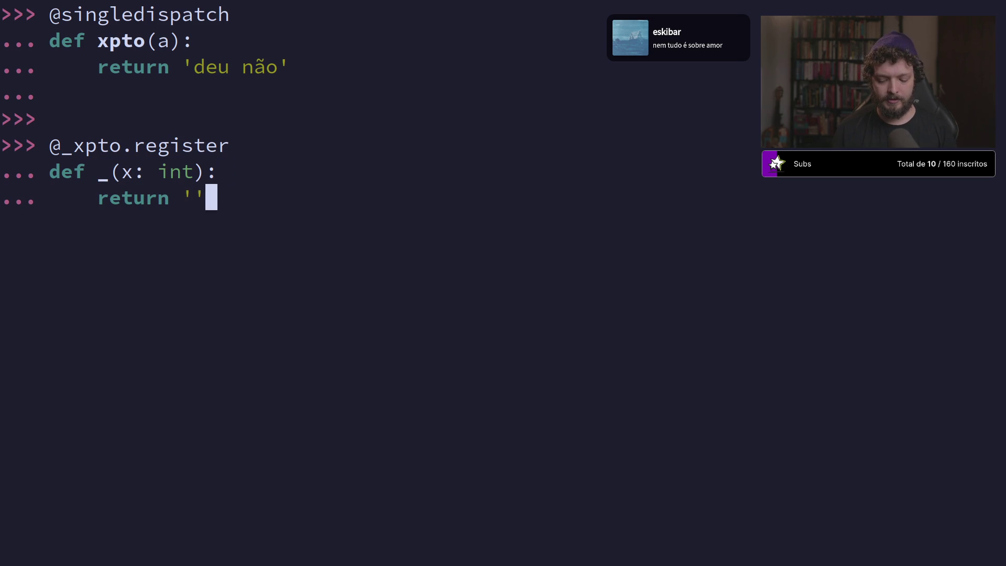
text(nt')
key(Return)
key(Return)
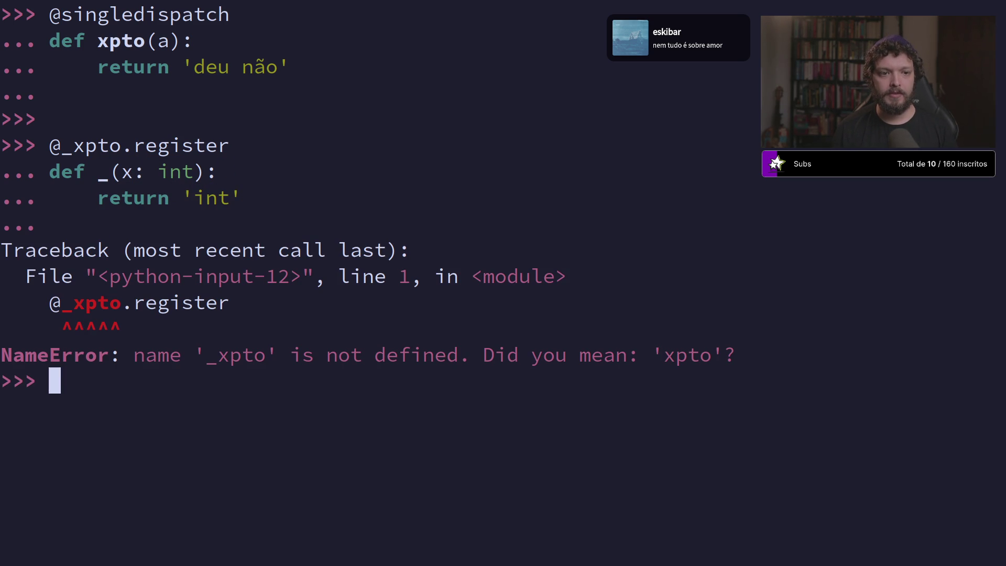
Fix _xpto to xpto in the int registration and run it again.
key(Up)
key(Up)
key(Up)
key(Home)
key(Right)
key(Right)
key(BackSpace)
key(End)
key(Down)
key(Down)
key(Return)
key(Return)
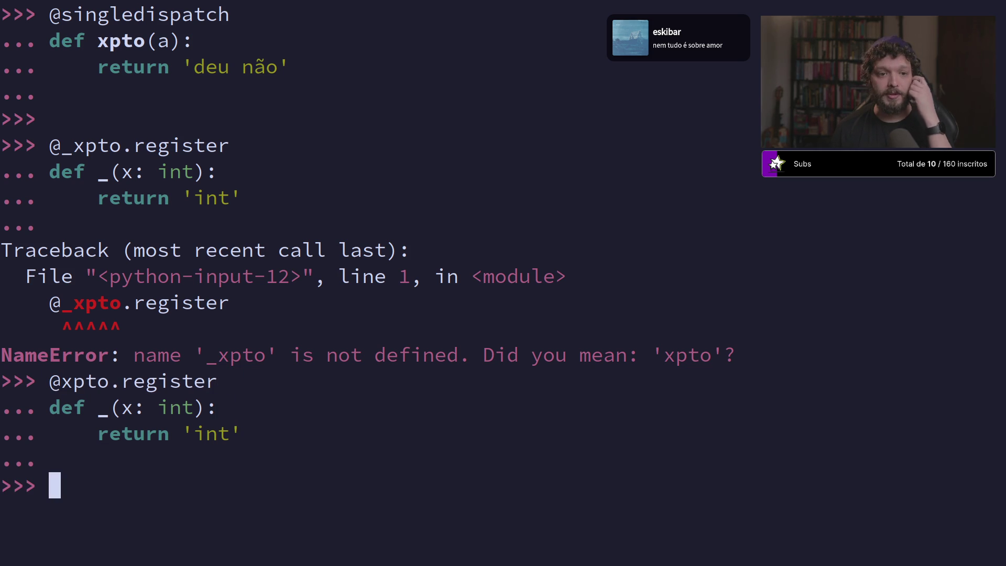
Register a float overload on xpto that returns 'float'.
key(Up)
key(Up)
key(BackSpace)
key(BackSpace)
key(BackSpace)
text(float)
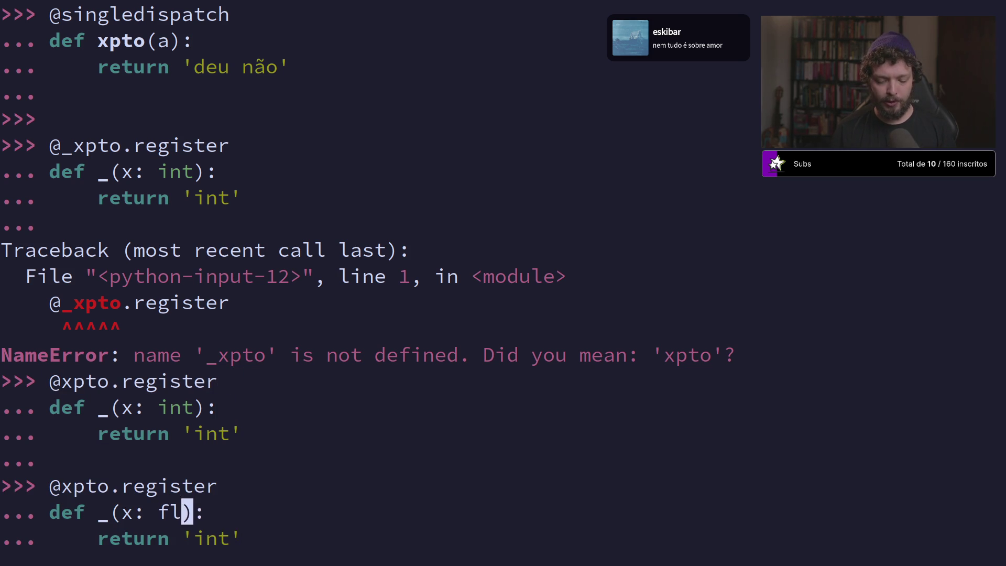
key(Down)
key(Right)
key(BackSpace)
key(BackSpace)
key(BackSpace)
text(float)
key(End)
key(Return)
key(Return)
Register a list overload on xpto that returns 'list'.
key(Up)
key(Down)
key(Left)
key(Left)
key(BackSpace)
key(BackSpace)
key(BackSpace)
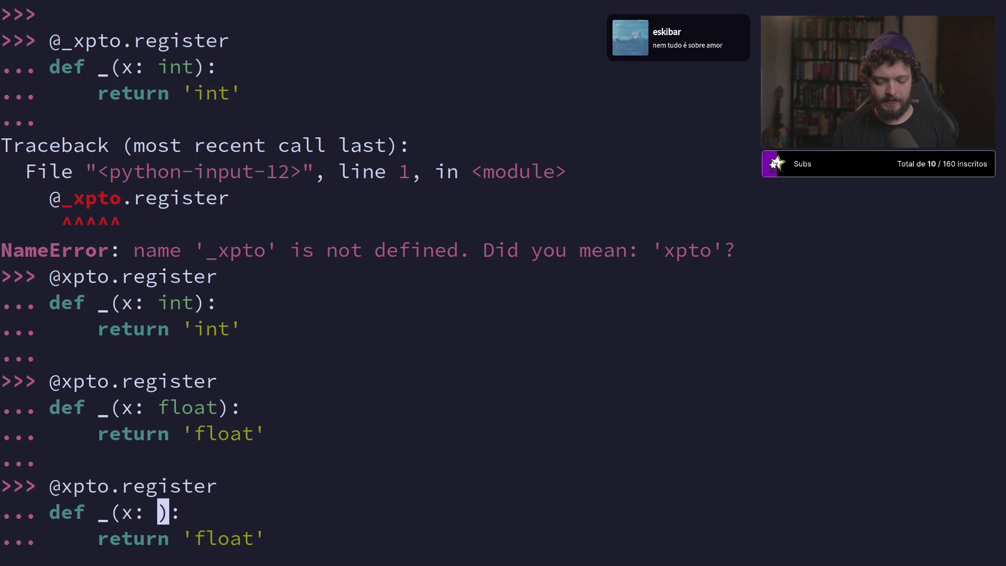
key(End)
key(Left)
key(BackSpace)
key(BackSpace)
key(BackSpace)
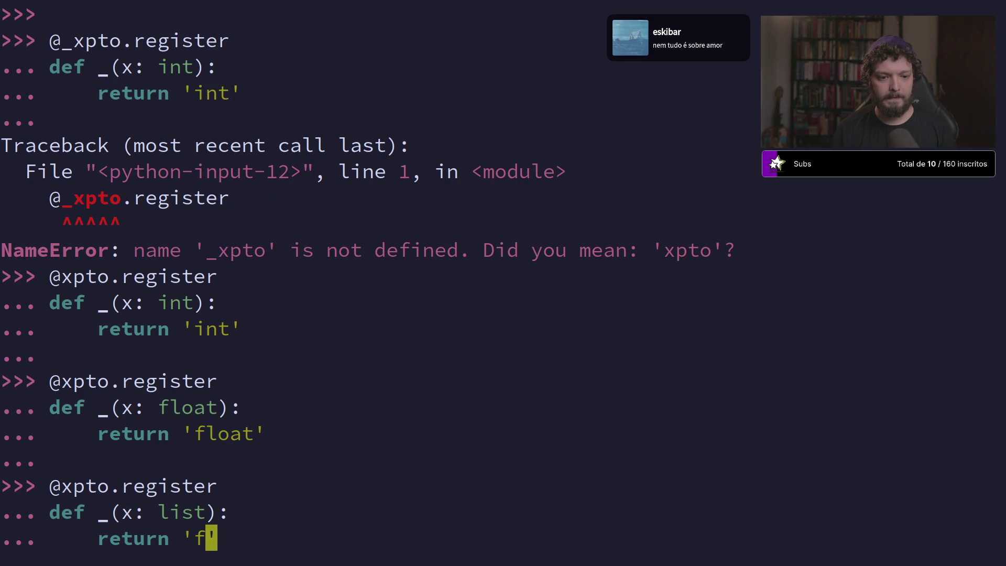
text(st)
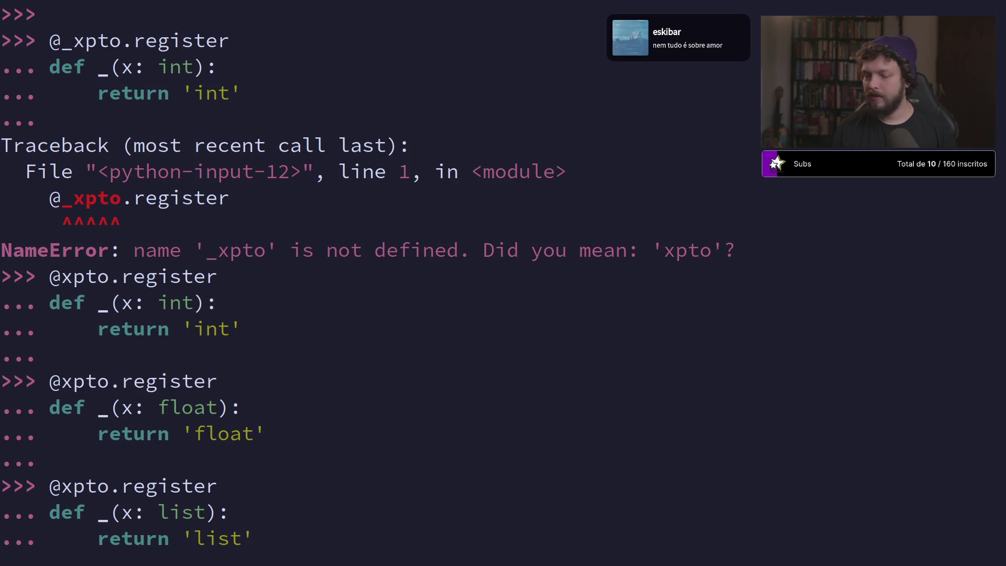
key(End)
key(Return)
key(Return)
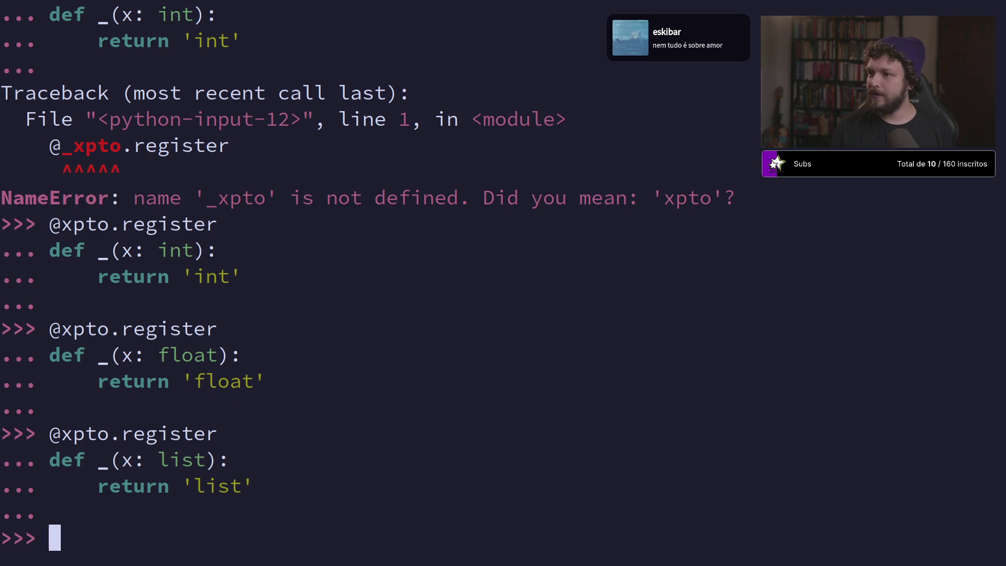
Call xpto(1), xpto(1.) and xpto([]) to test each overload.
text(pto())
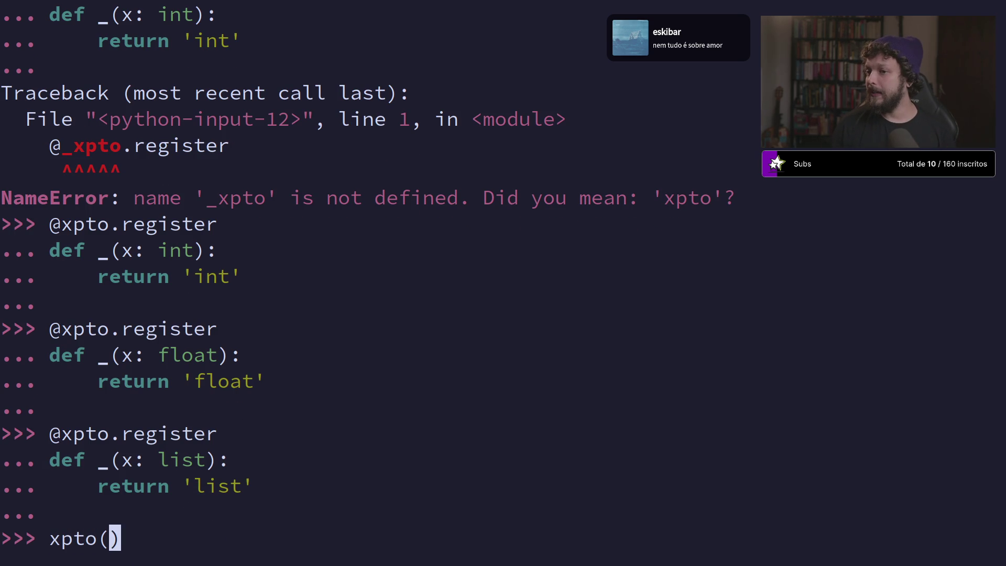
key(Left)
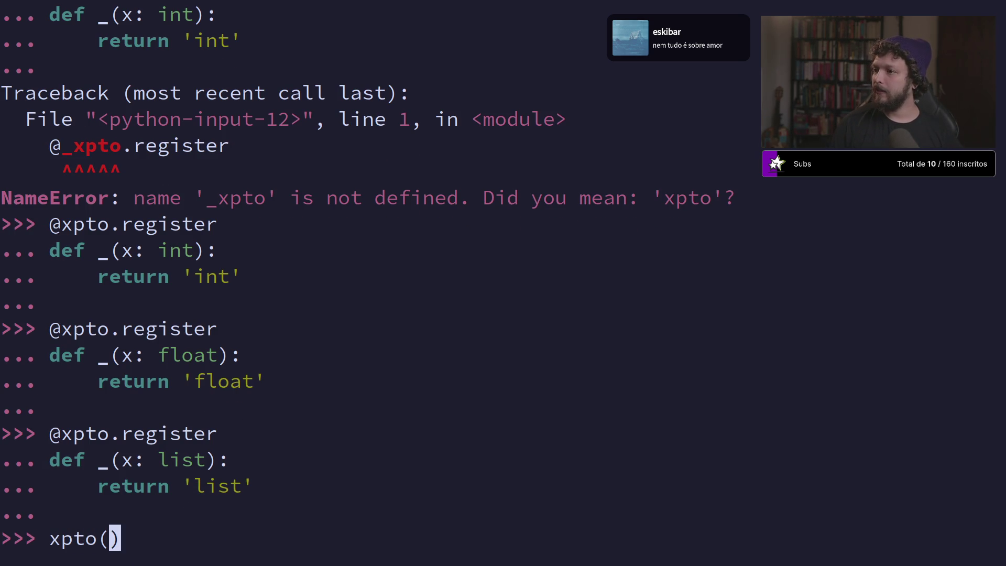
text(1)
key(Return)
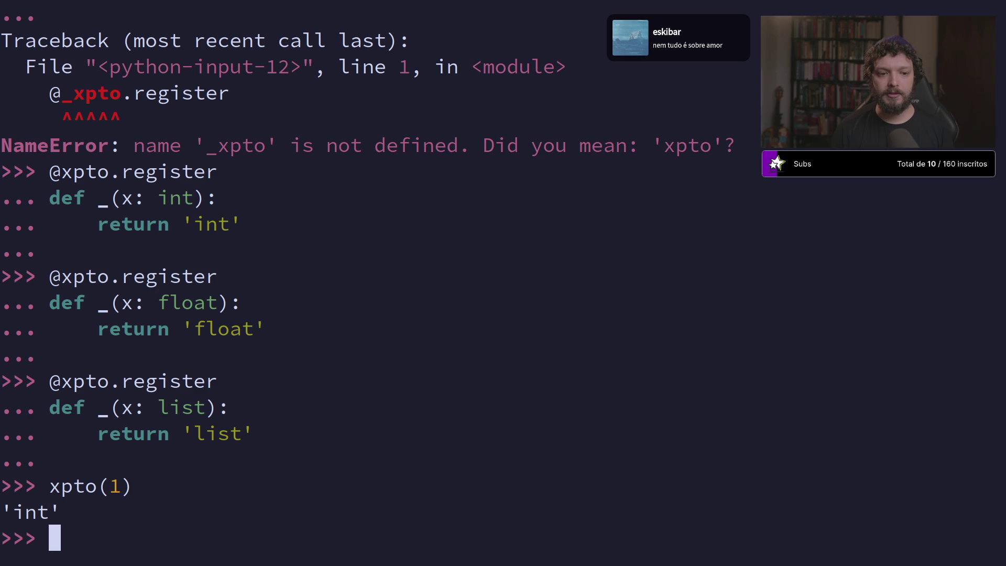
key(Up)
key(Left)
text(.)
key(Return)
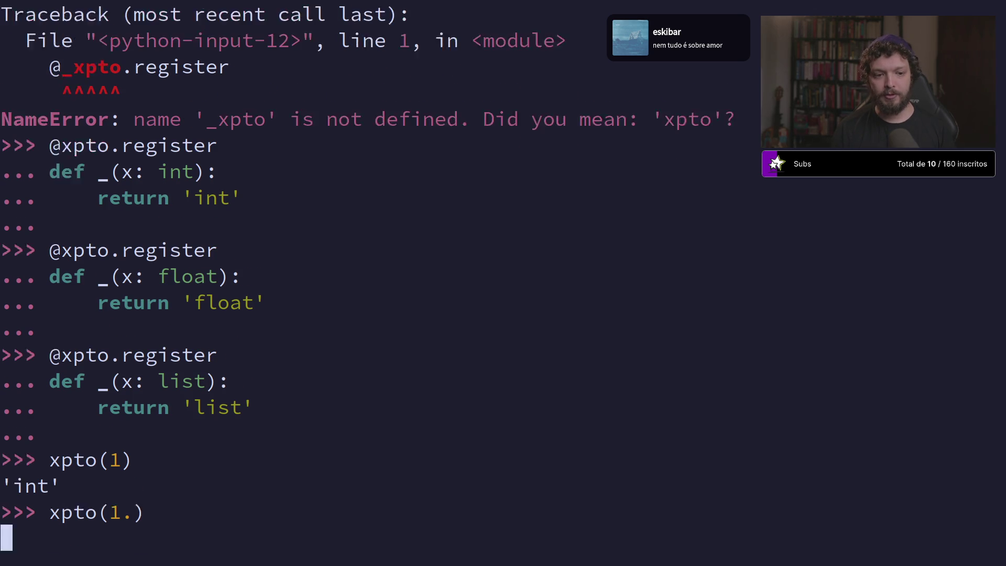
key(Up)
key(Left)
key(BackSpace)
key(BackSpace)
text([])
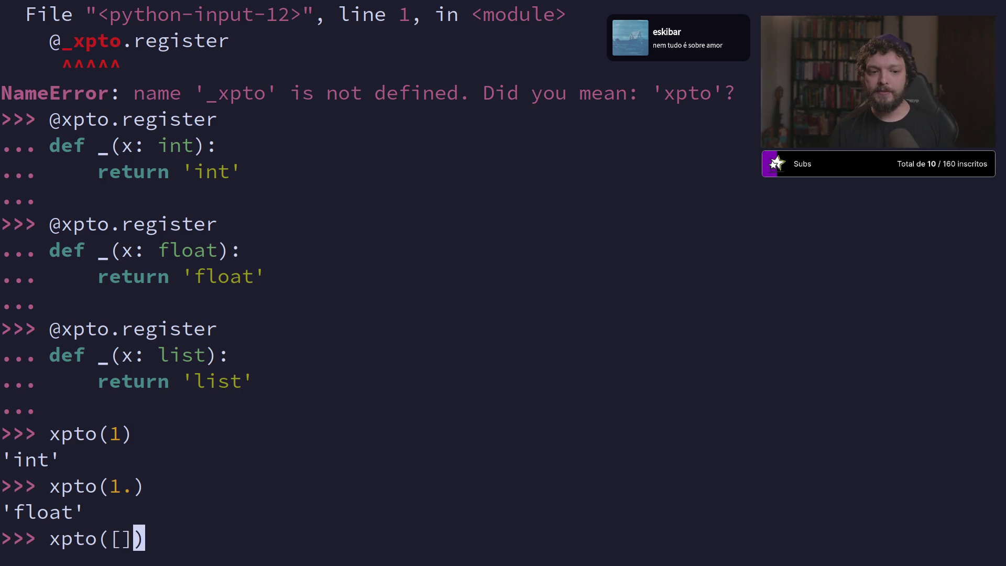
key(Return)
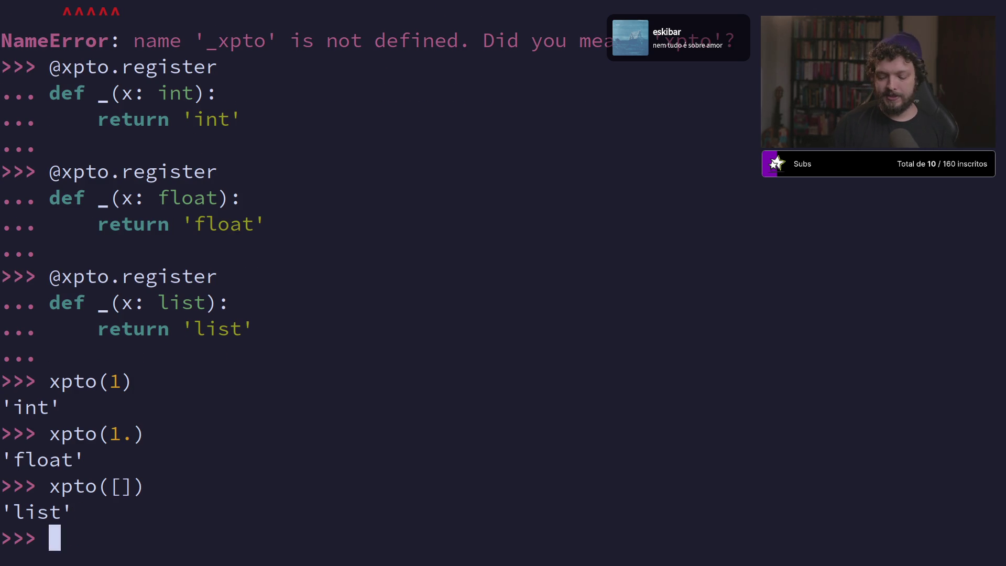
Clear the terminal and scroll back through the registrations and their results.
key(ctrl+l)
scroll(575, 182, up, 2)
scroll(474, 241, up, 15)
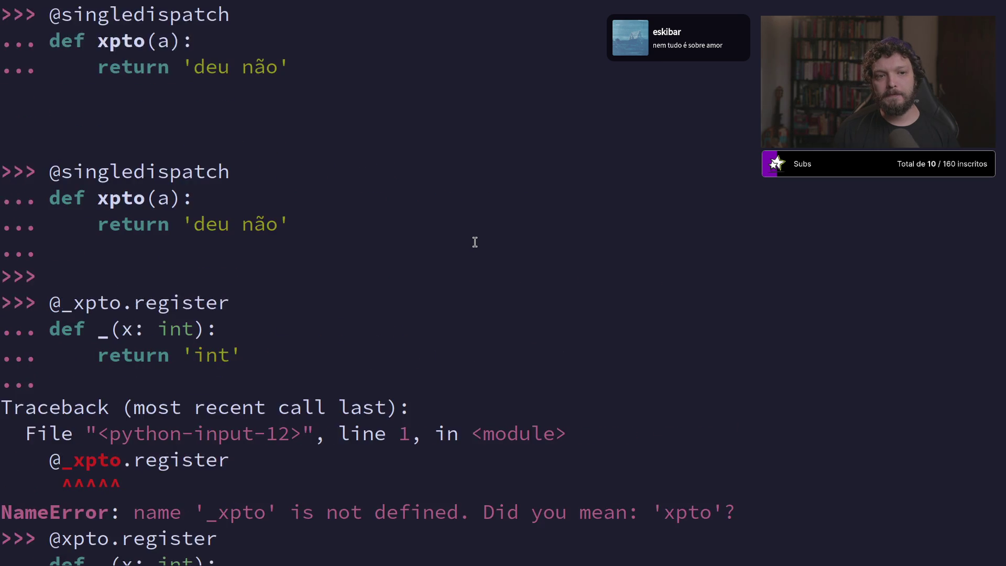
scroll(475, 242, down, 1)
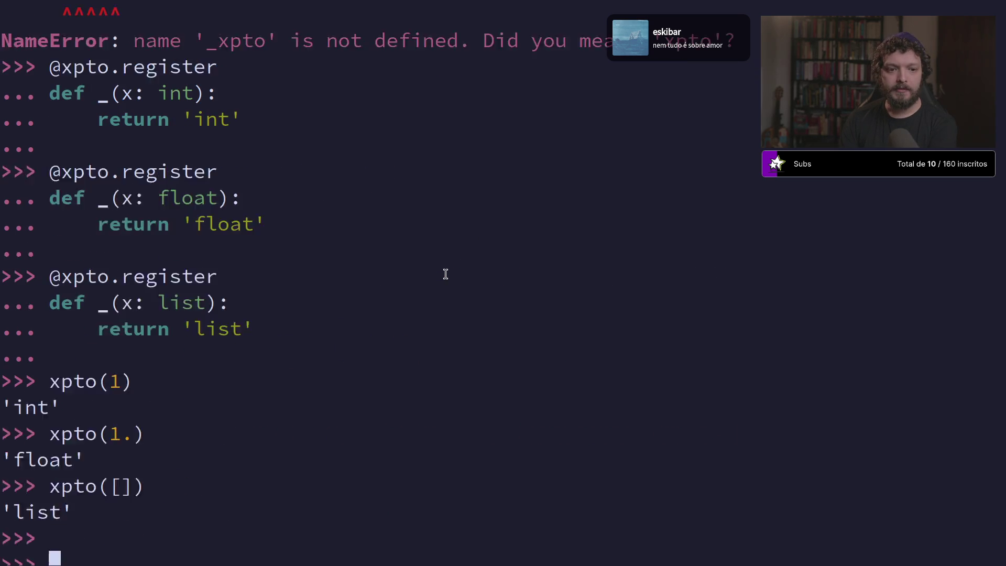
scroll(445, 274, up, 2)
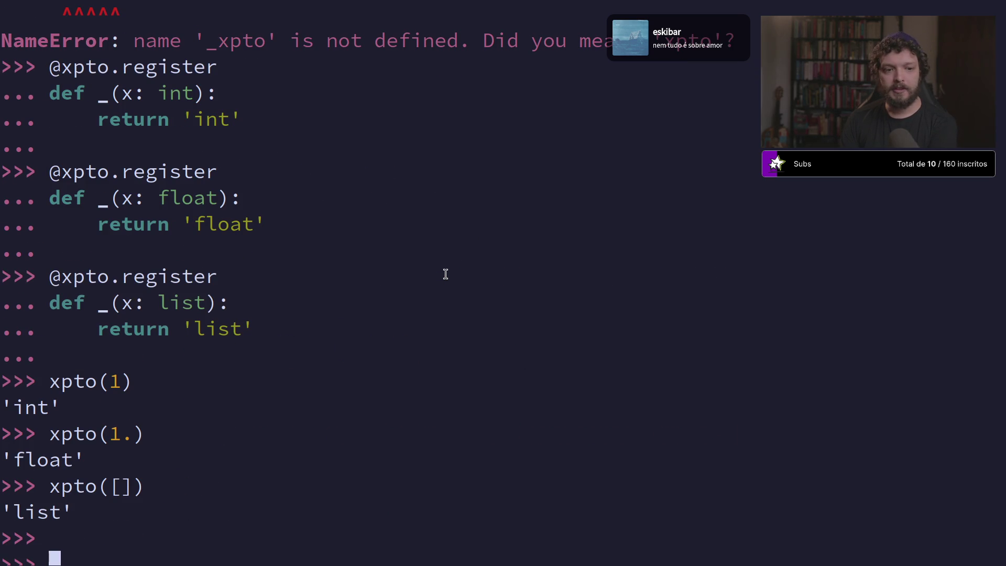
scroll(445, 274, down, 1)
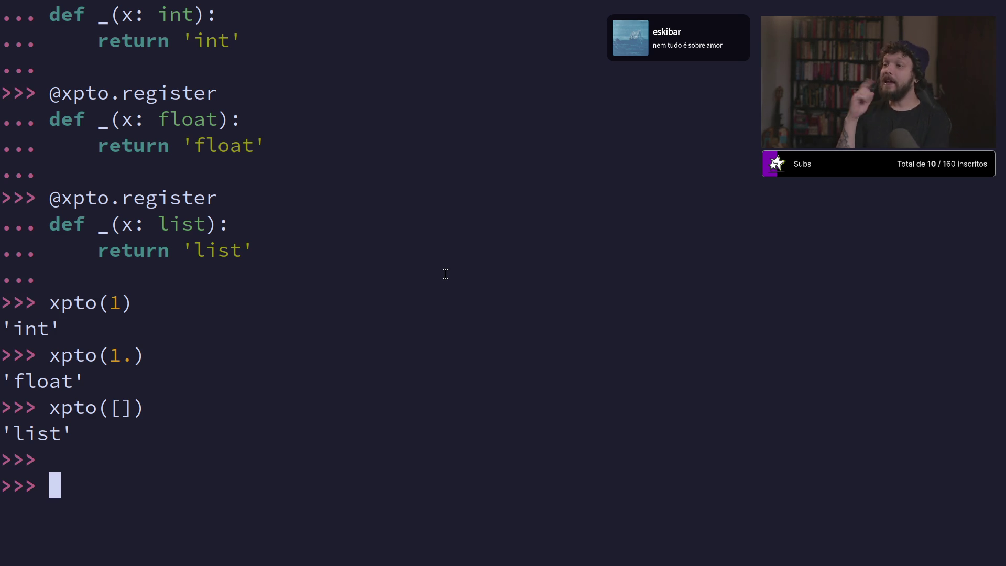
Return to the browser and go from dry-python/returns through the dry-python org to classes.
key(alt+Tab)
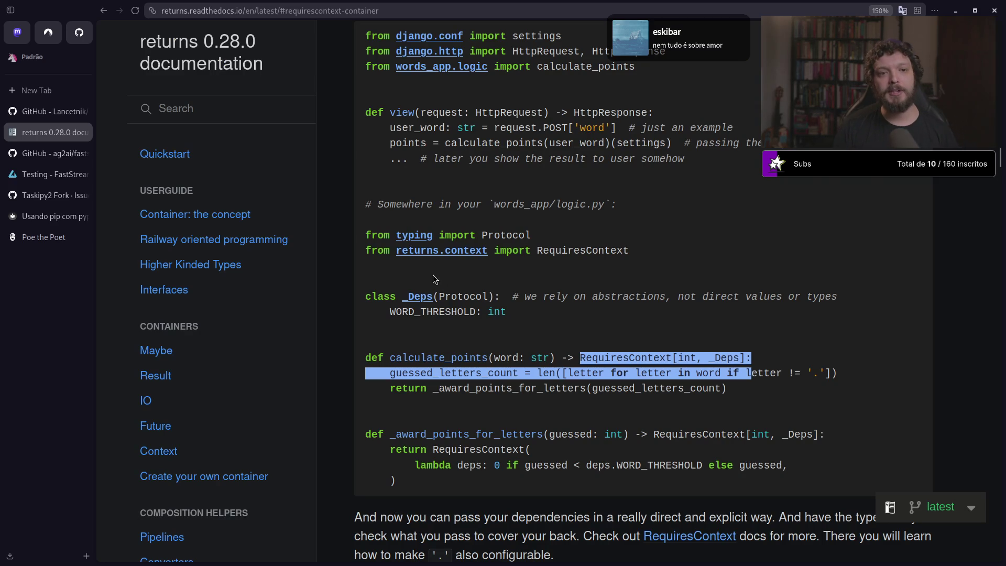
key(alt+Left)
key(alt+Left)
click(336, 179)
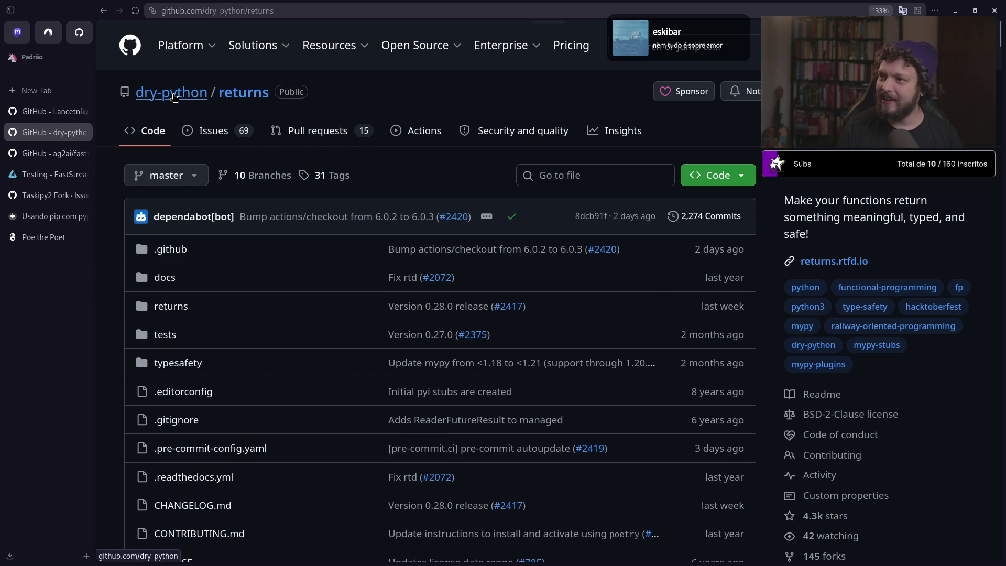
click(167, 98)
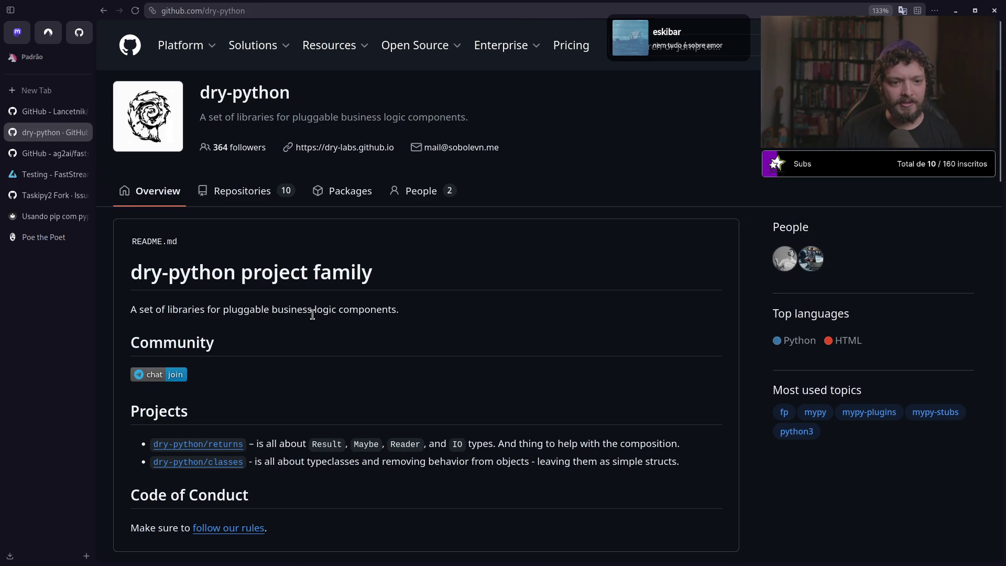
click(227, 463)
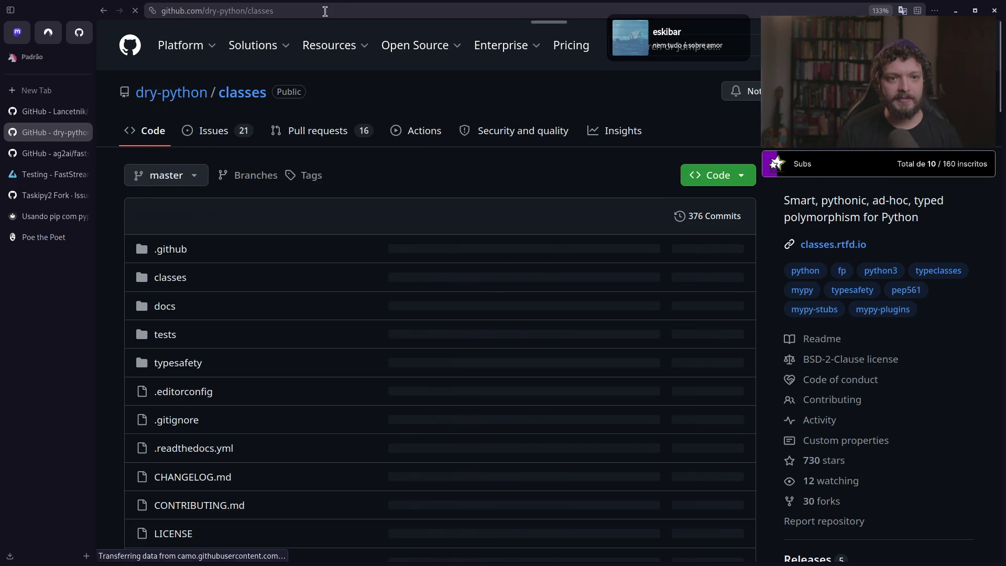
click(325, 11)
click(933, 220)
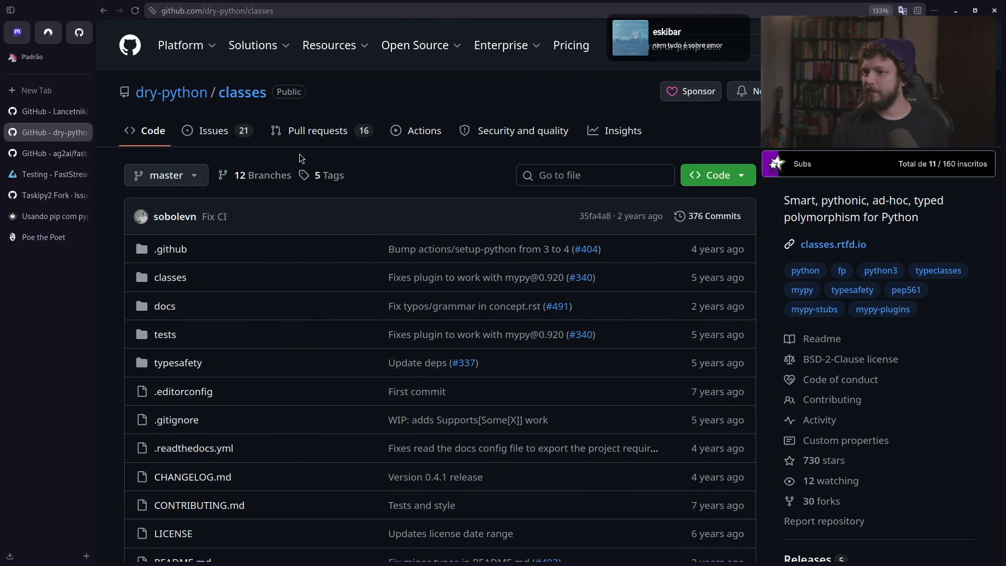
Highlight the 'pythonic', 'typed polymorphism' and 'ad-hoc' wording in the repository description.
double_click(801, 200)
double_click(838, 200)
drag(880, 200, 915, 215)
click(915, 216)
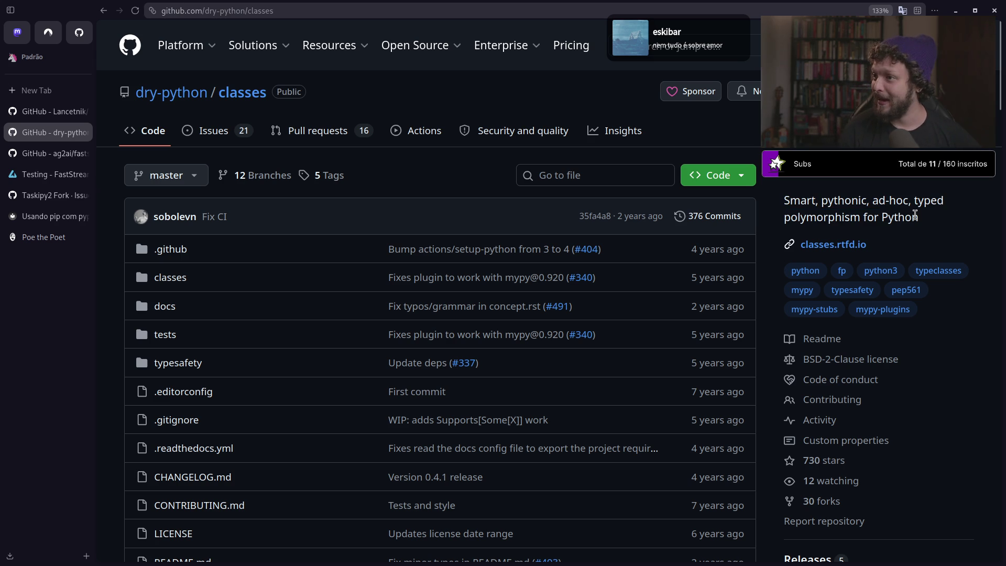
drag(862, 218, 788, 217)
drag(871, 201, 904, 202)
click(905, 201)
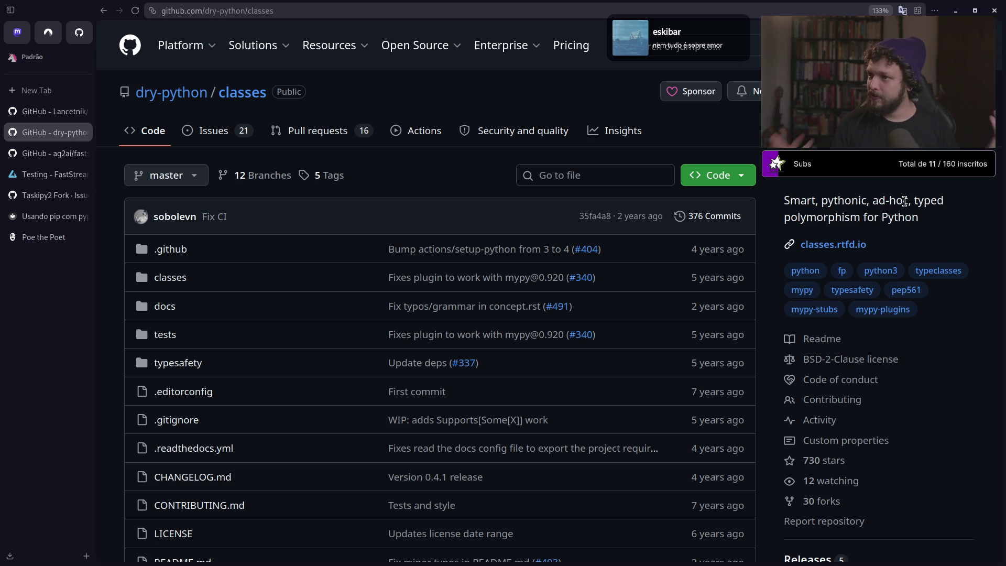
scroll(492, 378, down, 10)
Zoom the README to 170% and scroll to the to_json example.
scroll(490, 376, down, 10)
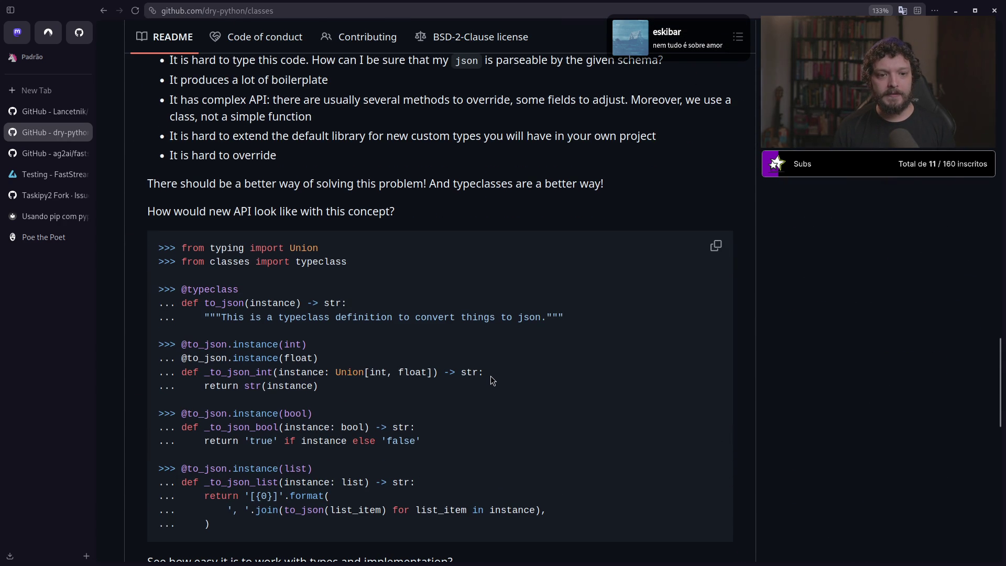
scroll(491, 376, up, 5)
key(ctrl+plus)
key(ctrl+plus)
scroll(382, 308, up, 3)
scroll(467, 351, down, 6)
scroll(467, 351, down, 6)
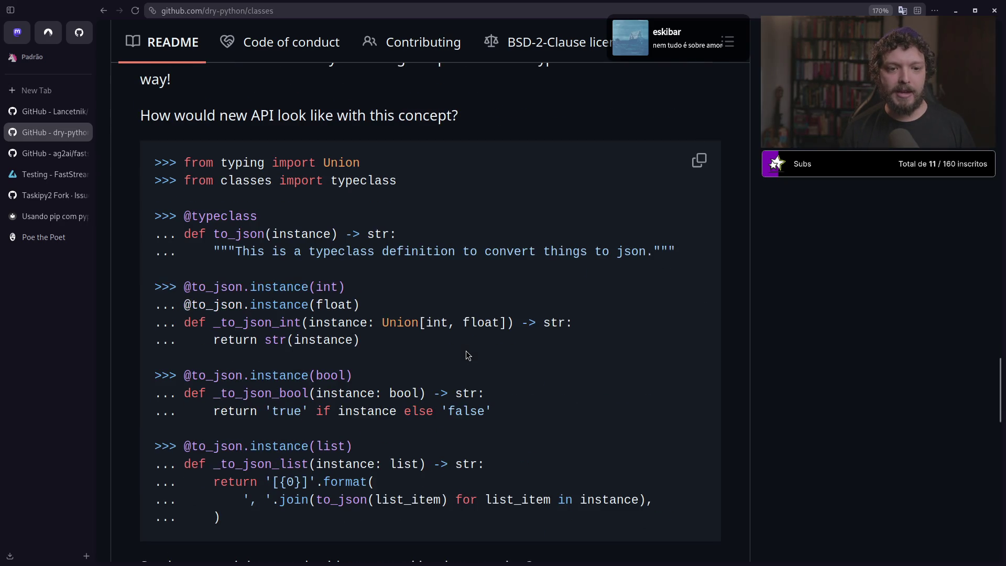
scroll(526, 361, up, 3)
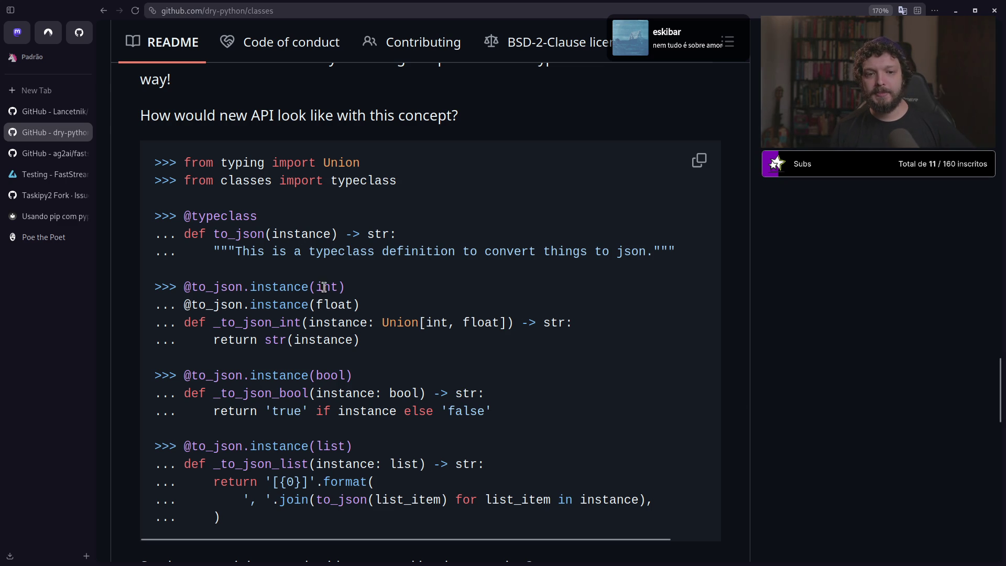
Highlight the int, float, bool and list instances of to_json and their return expressions.
double_click(334, 304)
double_click(327, 287)
double_click(335, 304)
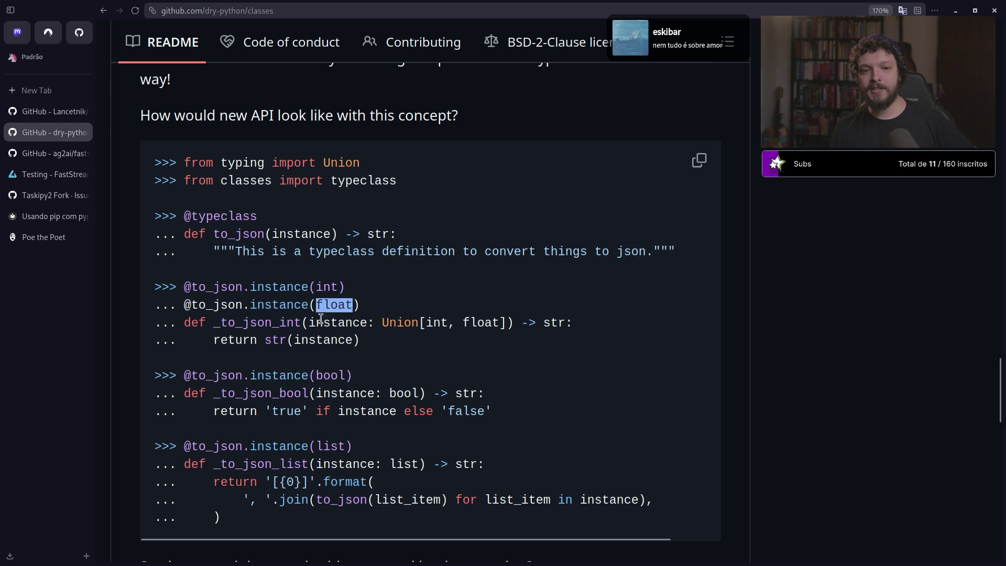
double_click(268, 342)
double_click(331, 309)
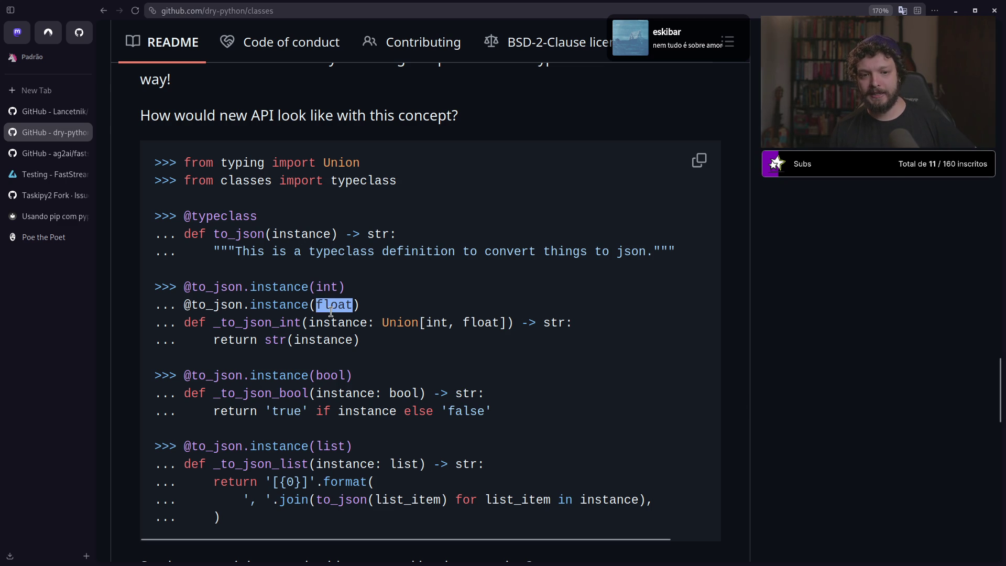
double_click(321, 377)
drag(270, 411, 517, 415)
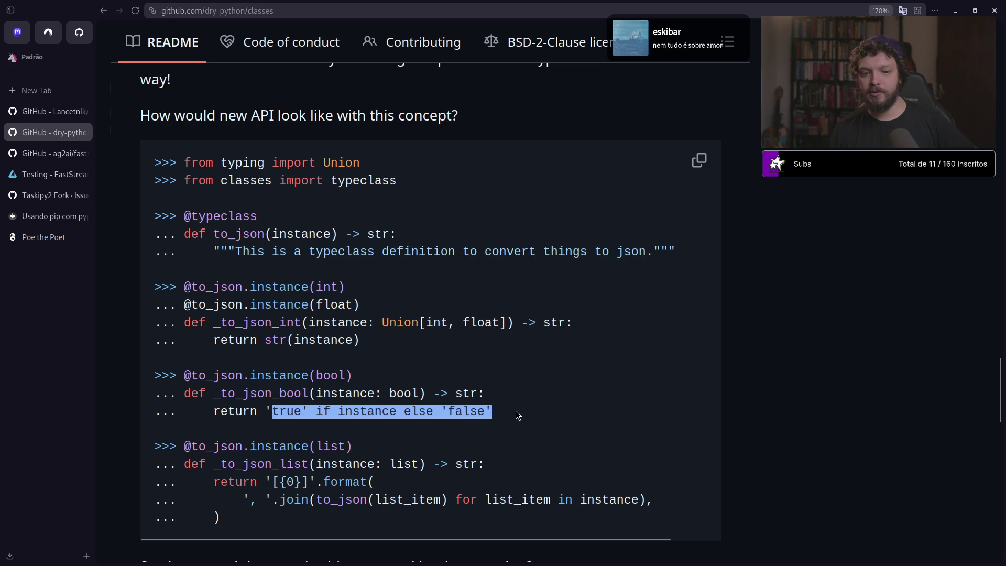
click(517, 415)
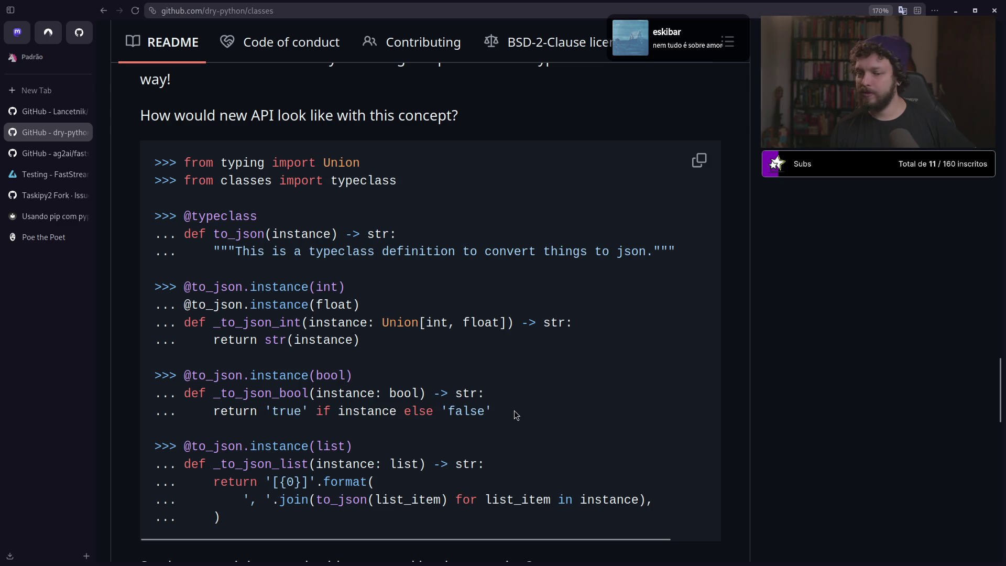
double_click(258, 464)
drag(286, 482, 310, 515)
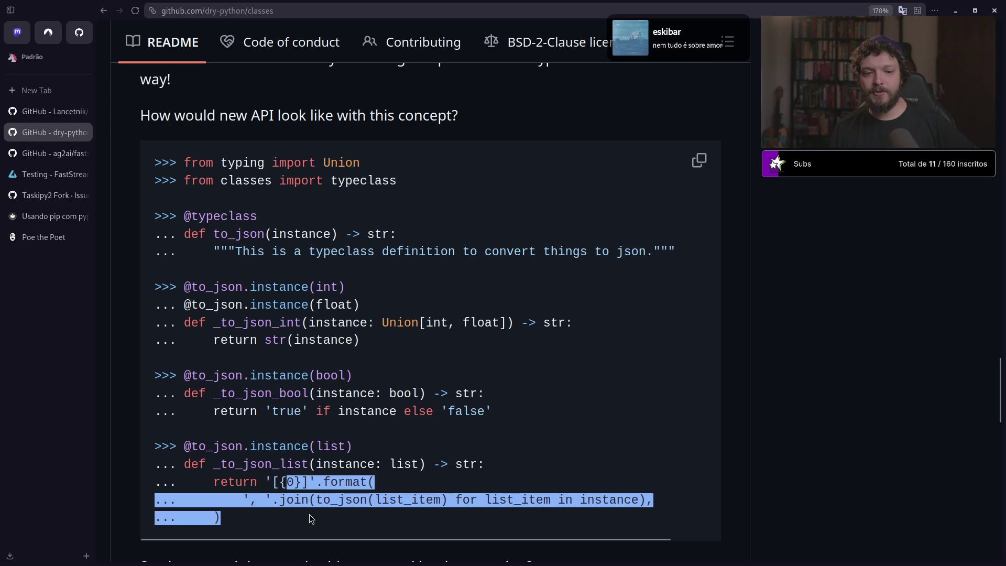
click(310, 519)
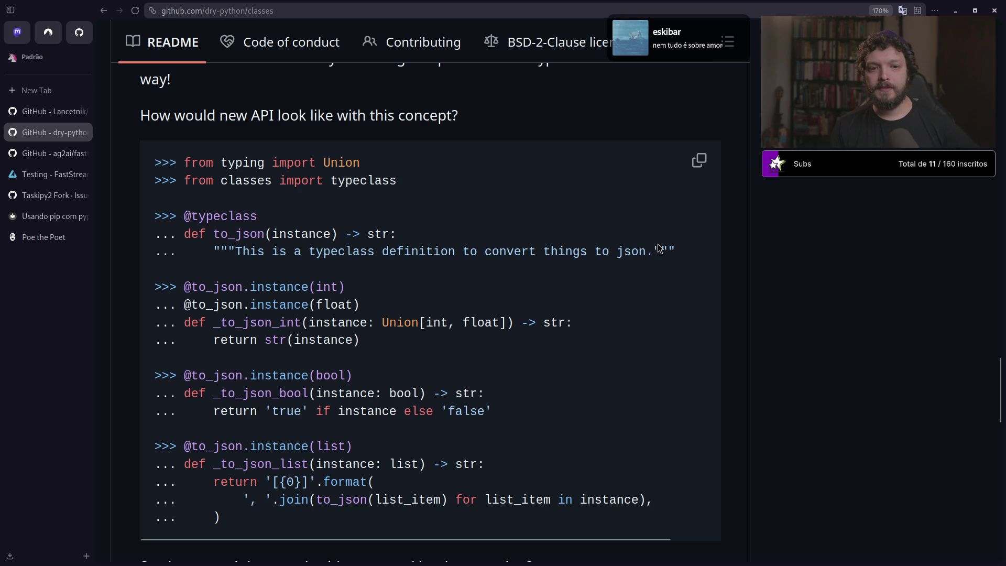
mouse_move(678, 253)
mouse_down()
mouse_move(217, 231)
mouse_move(136, 212)
mouse_up()
click(261, 236)
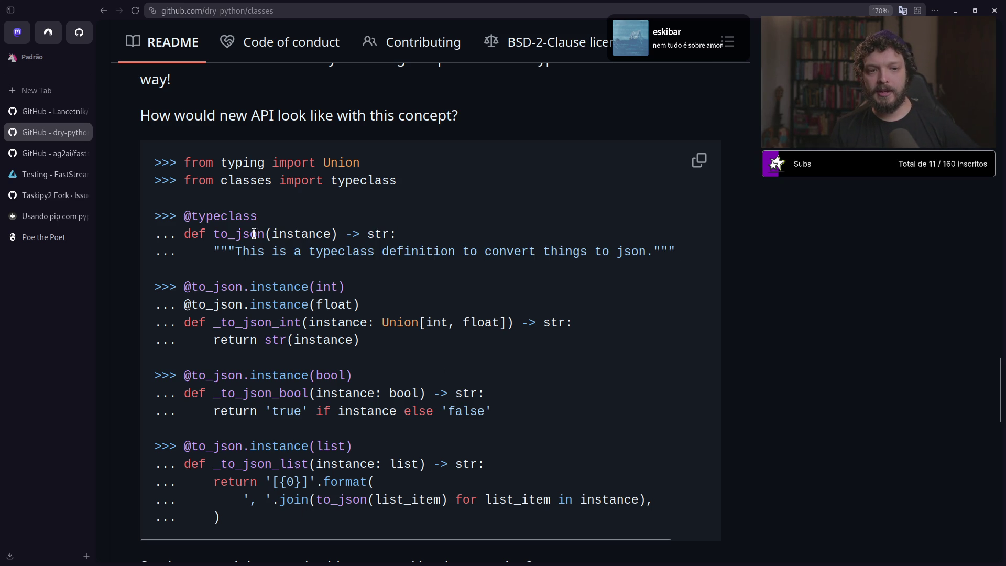
double_click(239, 215)
click(278, 223)
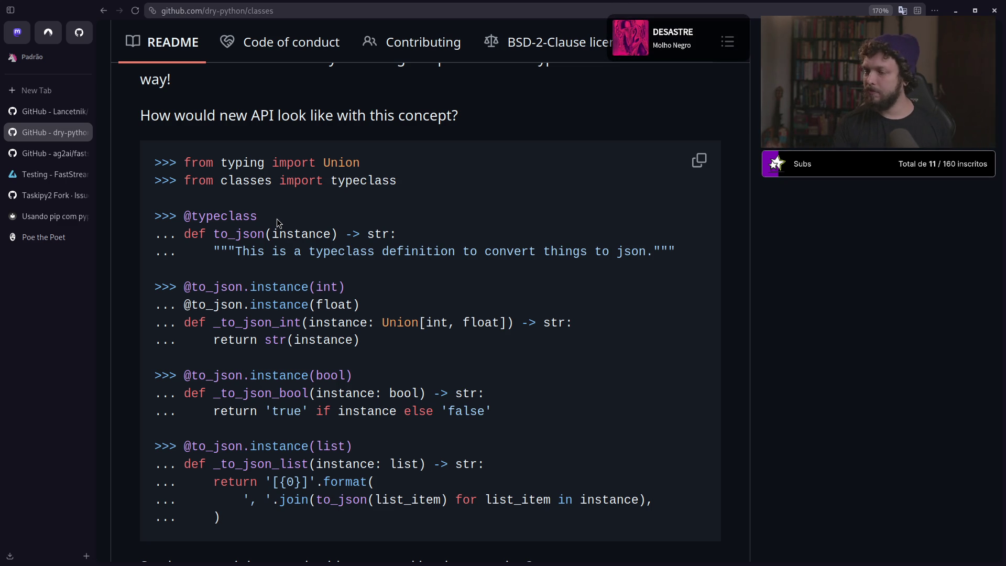
scroll(277, 219, down, 6)
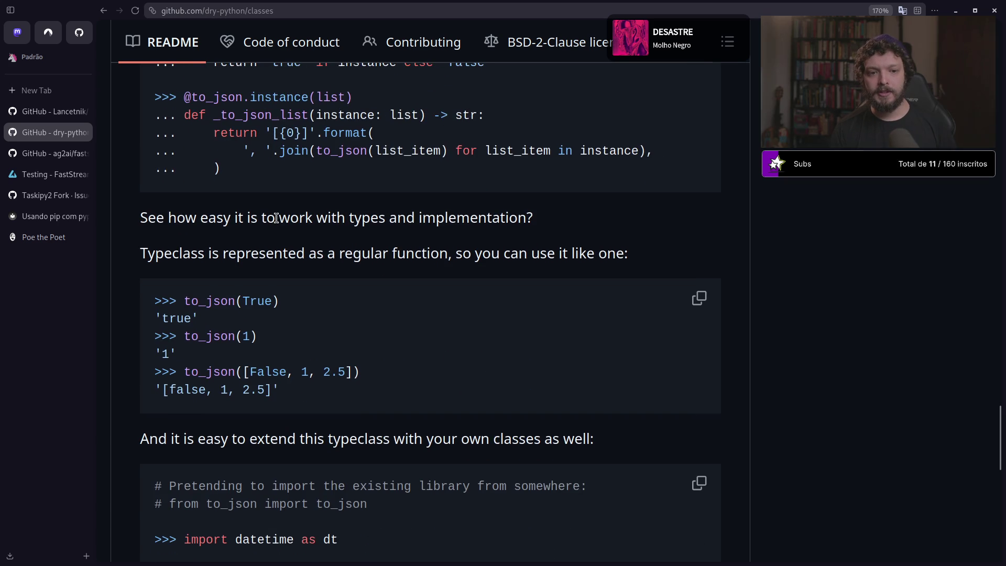
scroll(277, 218, down, 2)
drag(313, 269, 146, 186)
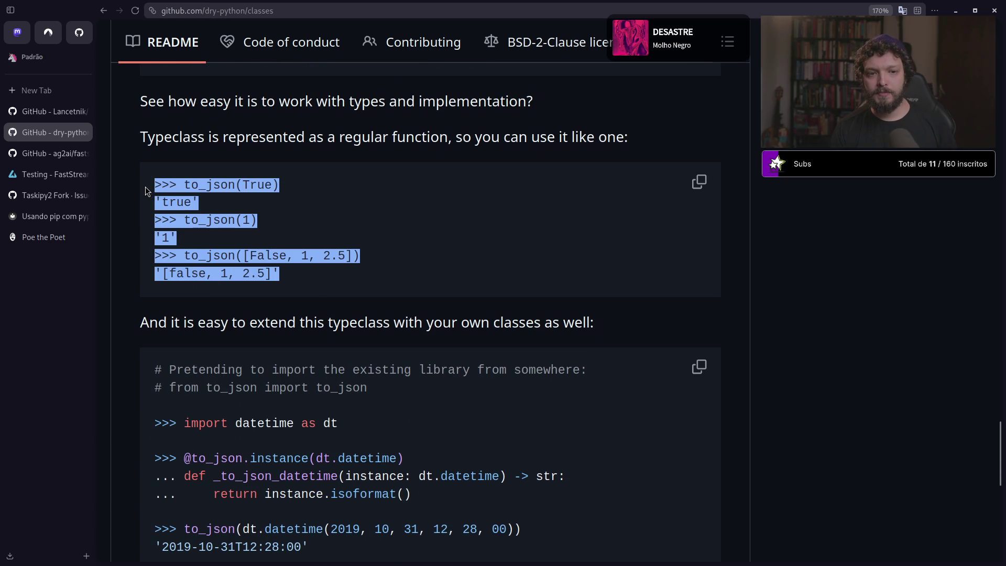
click(468, 226)
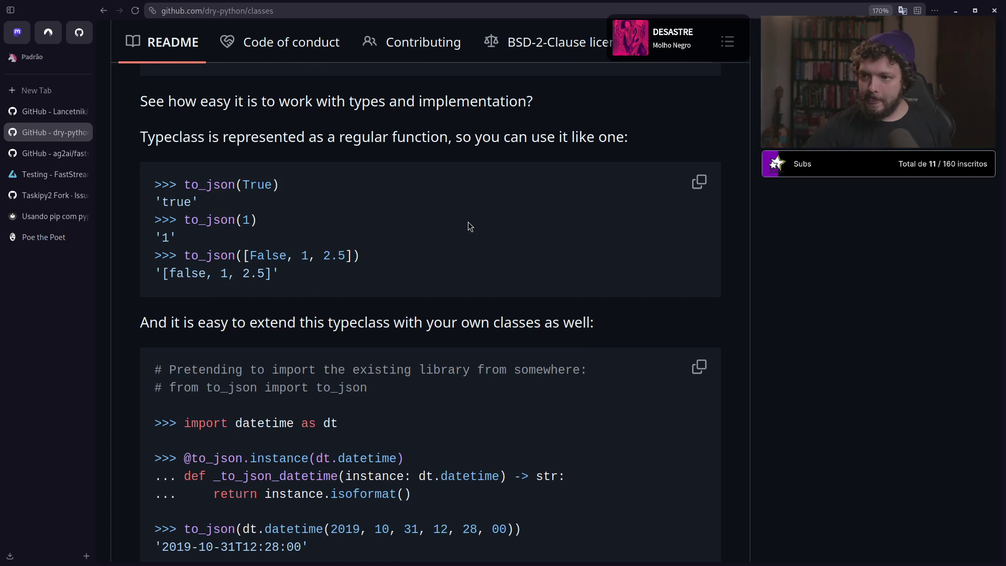
Scroll to the end of the README and follow the link to the full documentation.
scroll(456, 229, down, 5)
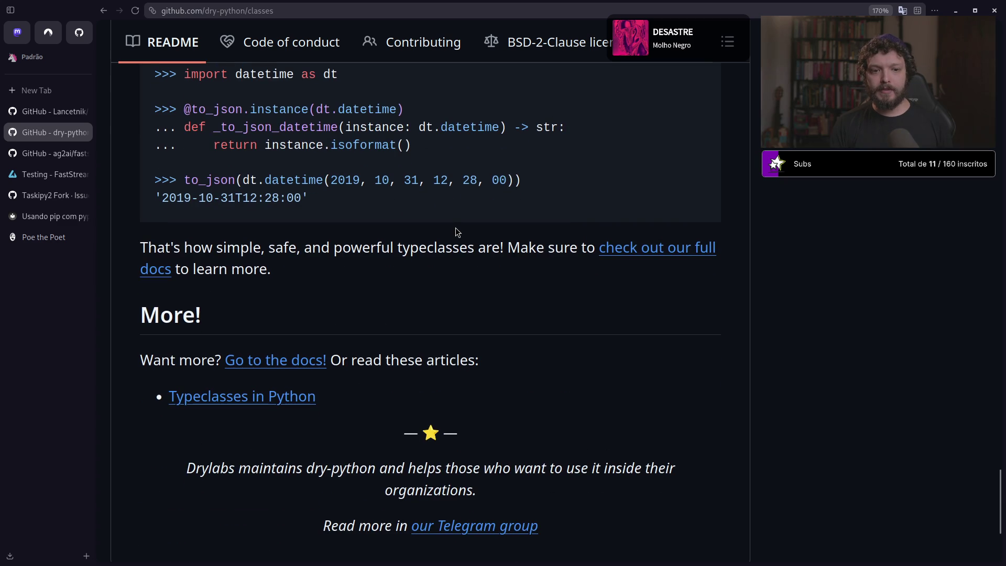
scroll(456, 229, down, 2)
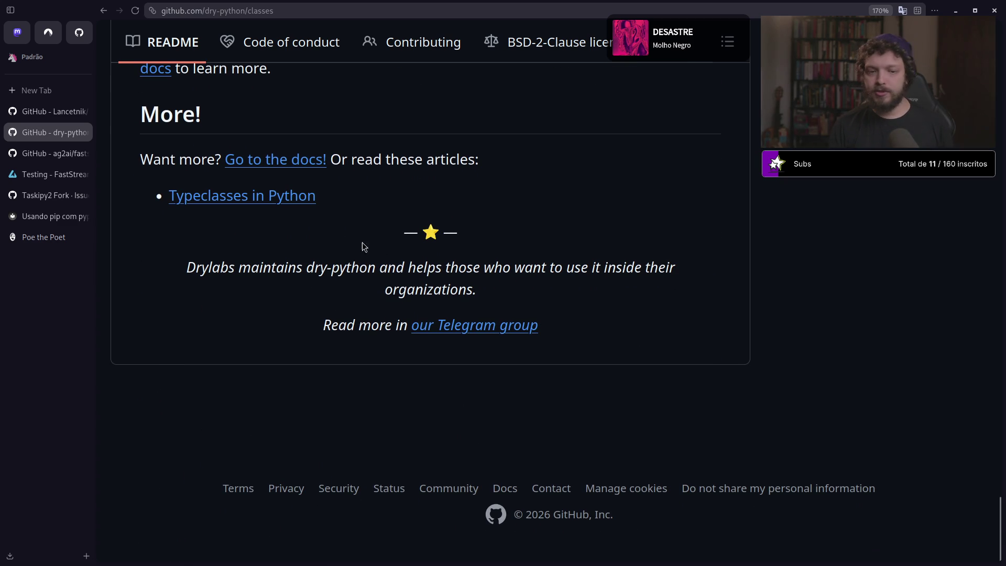
click(249, 162)
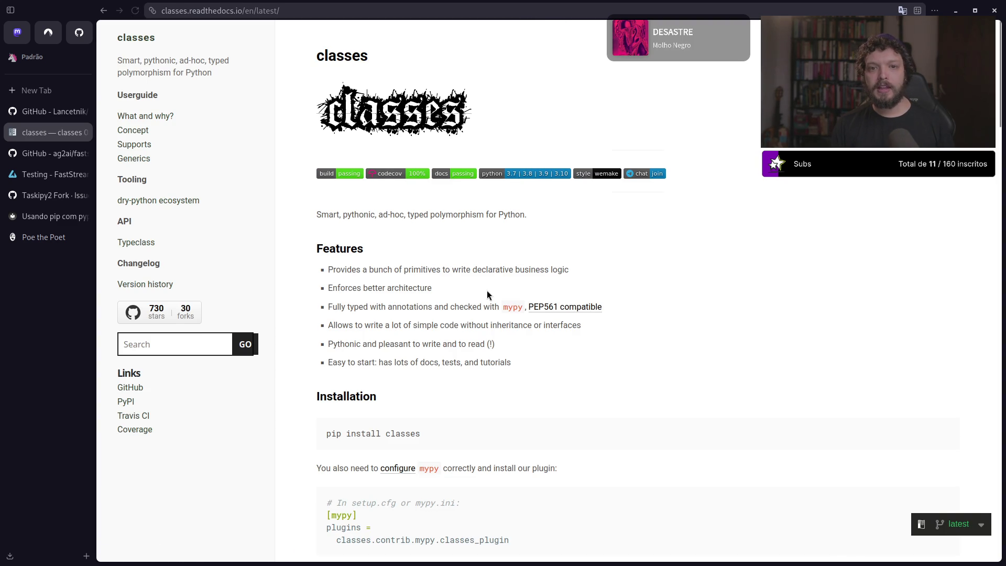
Zoom into the docs home page, scroll to Contents, and open Concept's Delegates section.
key(ctrl+plus)
key(ctrl+plus)
key(ctrl+plus)
scroll(486, 290, down, 5)
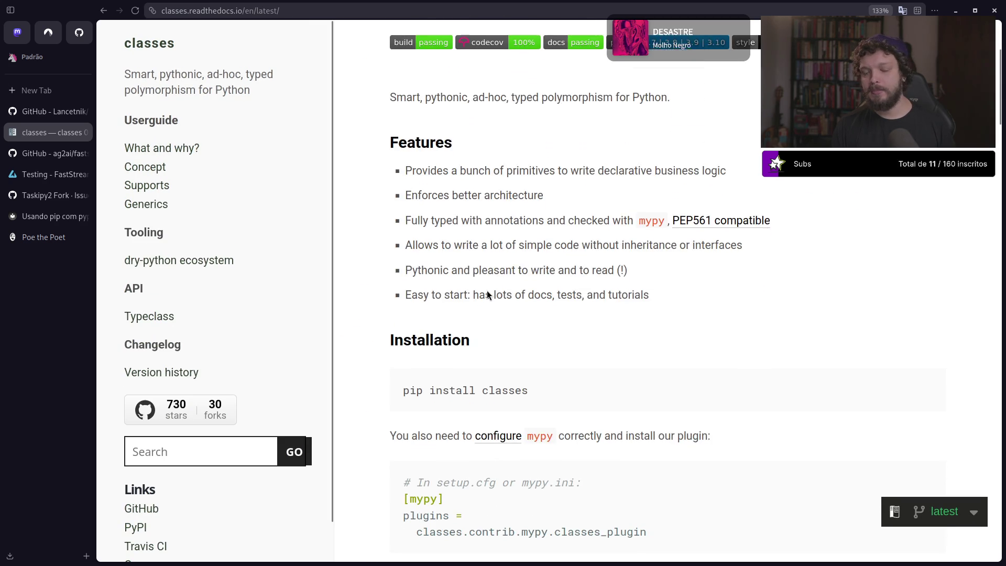
scroll(487, 291, down, 10)
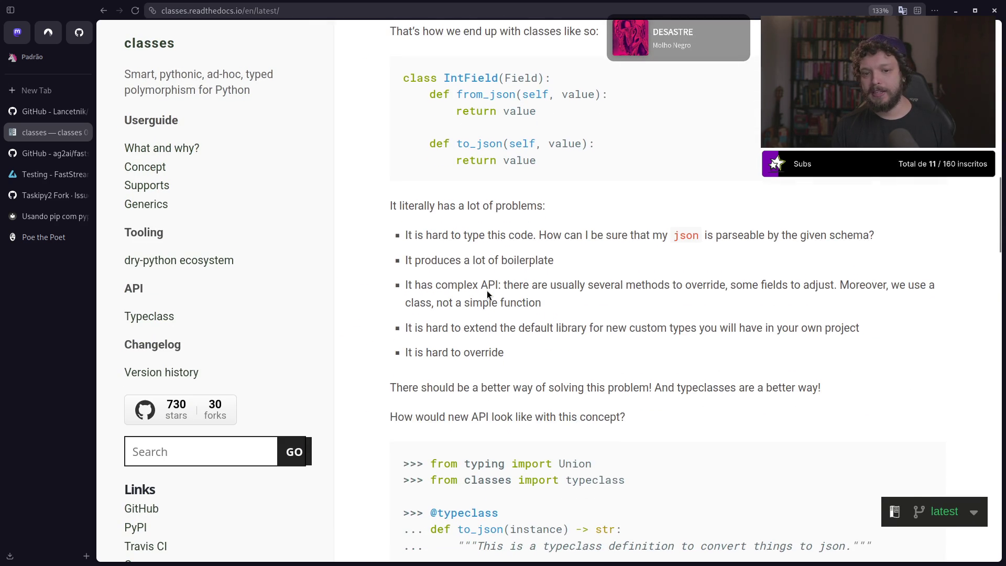
scroll(488, 295, down, 3)
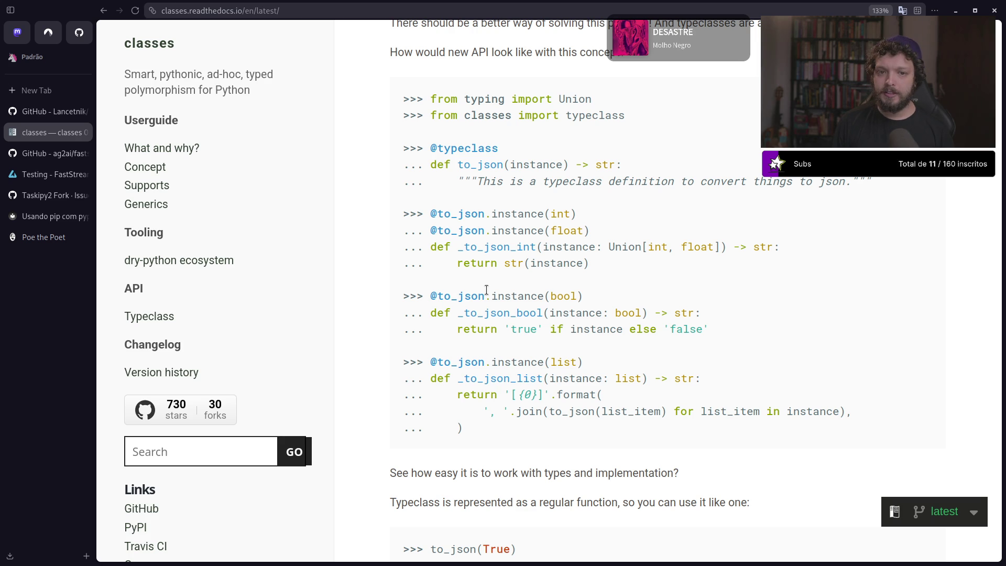
scroll(487, 290, down, 10)
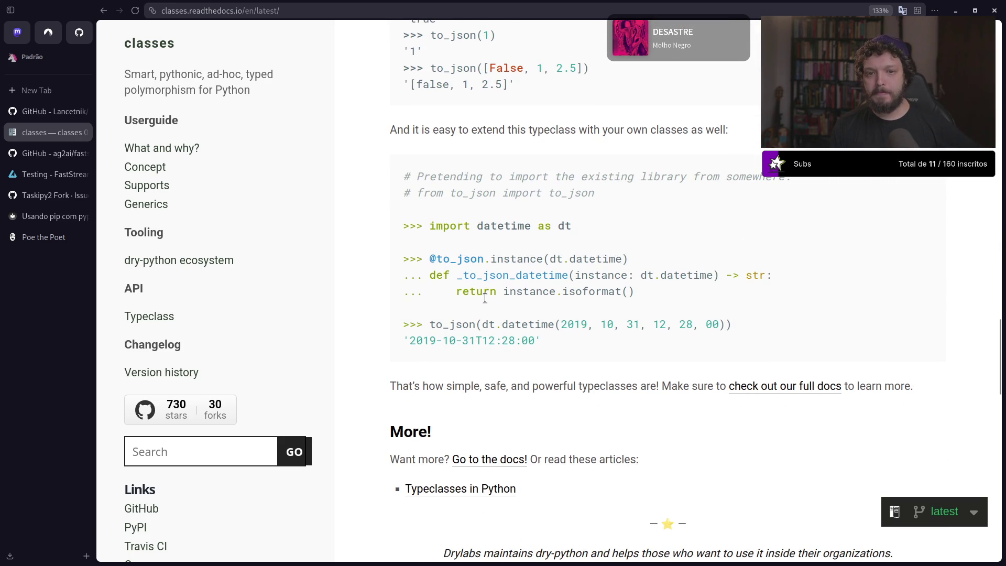
scroll(486, 298, down, 10)
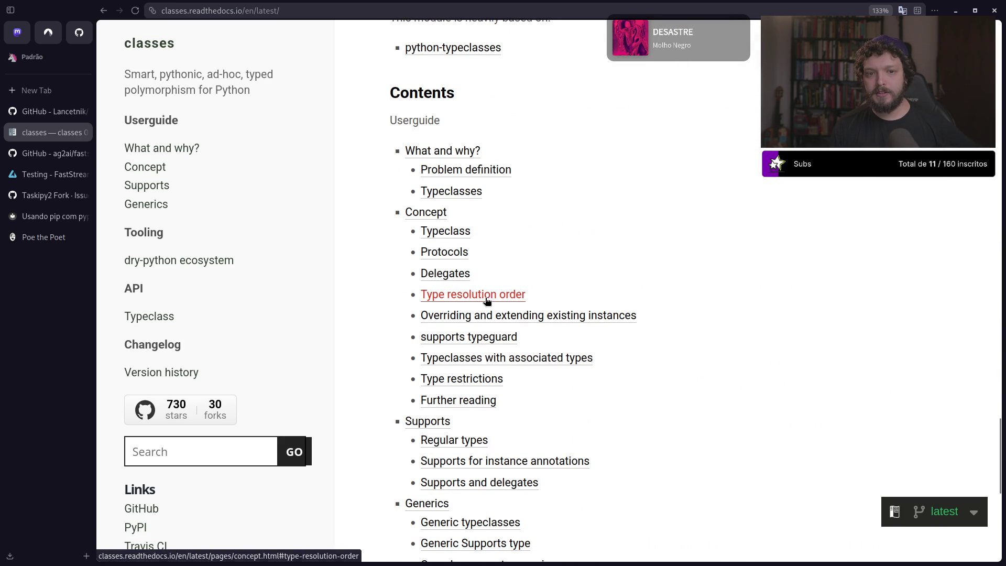
scroll(527, 262, down, 3)
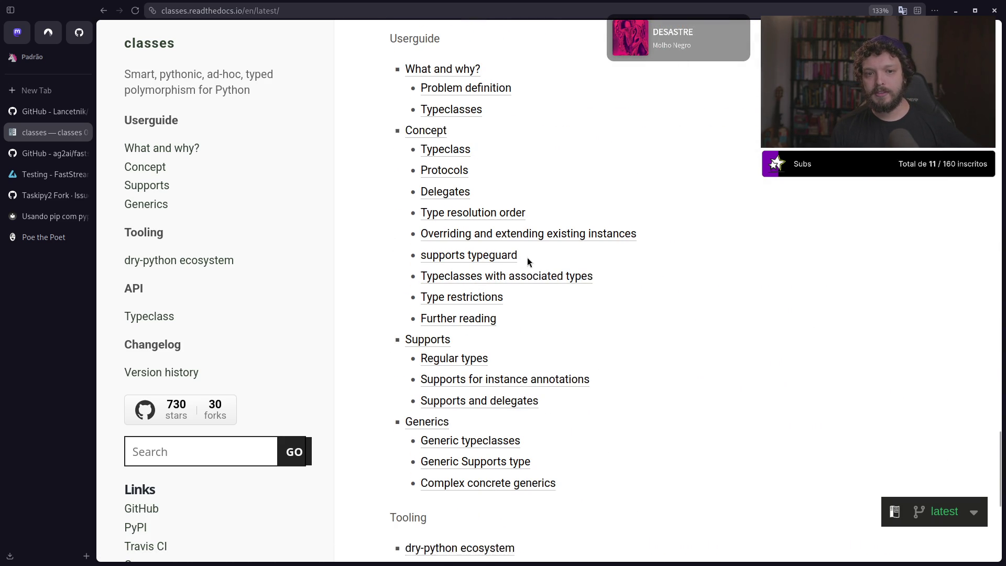
click(460, 187)
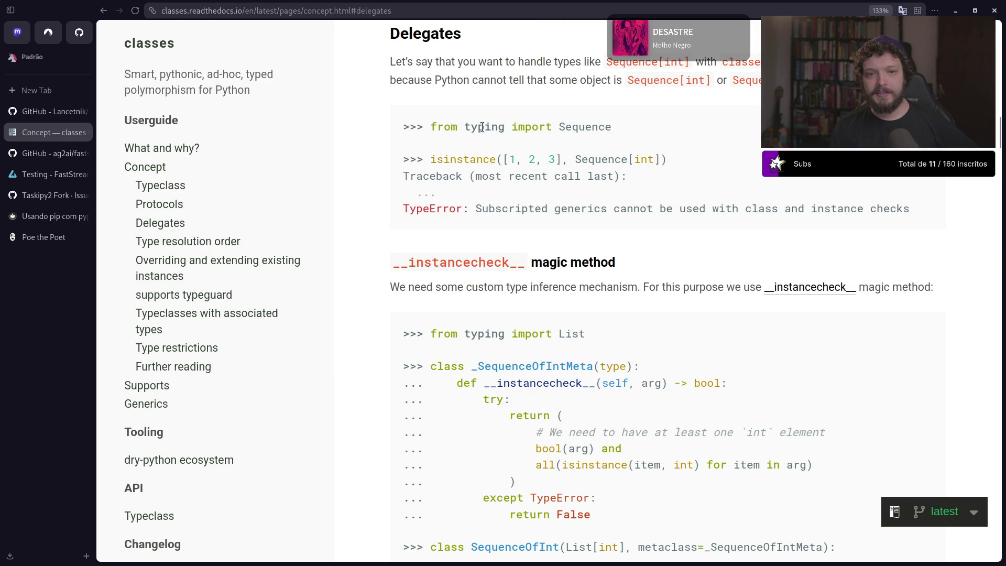
scroll(513, 227, down, 10)
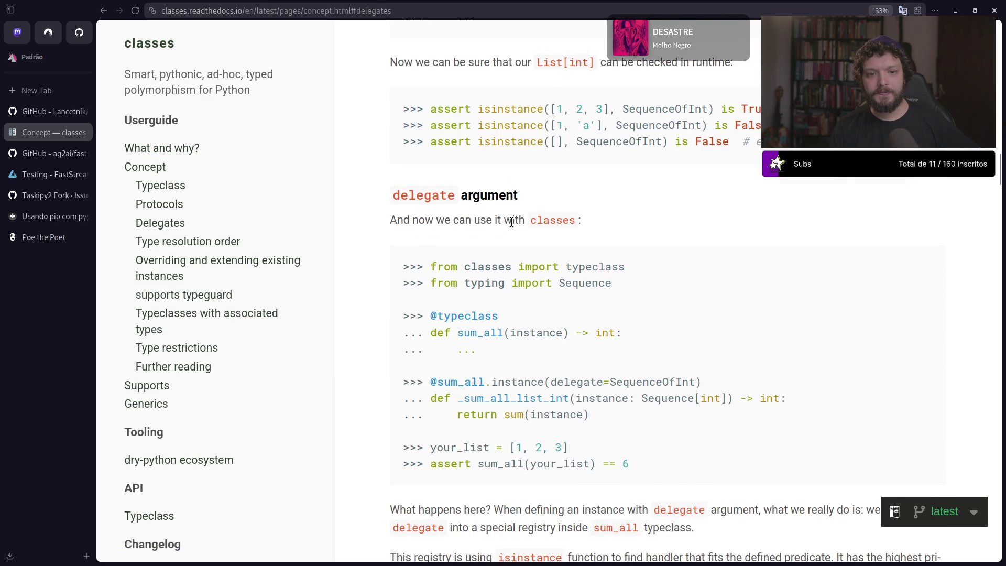
scroll(513, 225, down, 2)
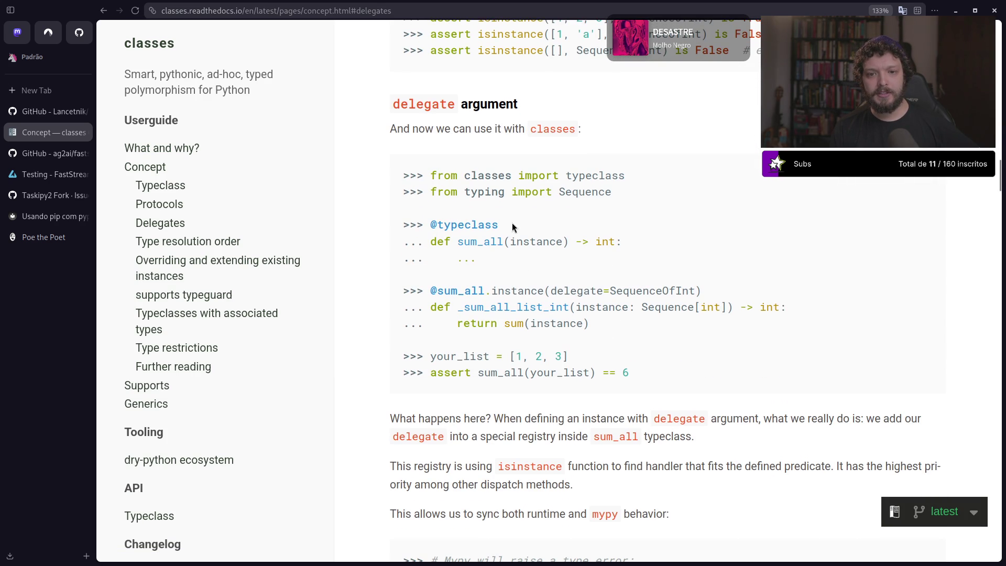
double_click(493, 290)
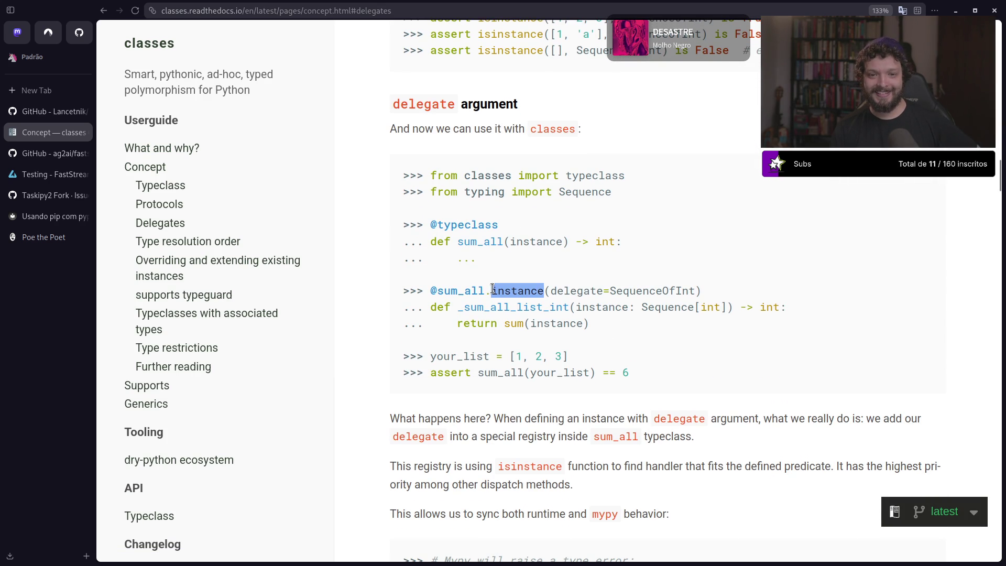
click(608, 297)
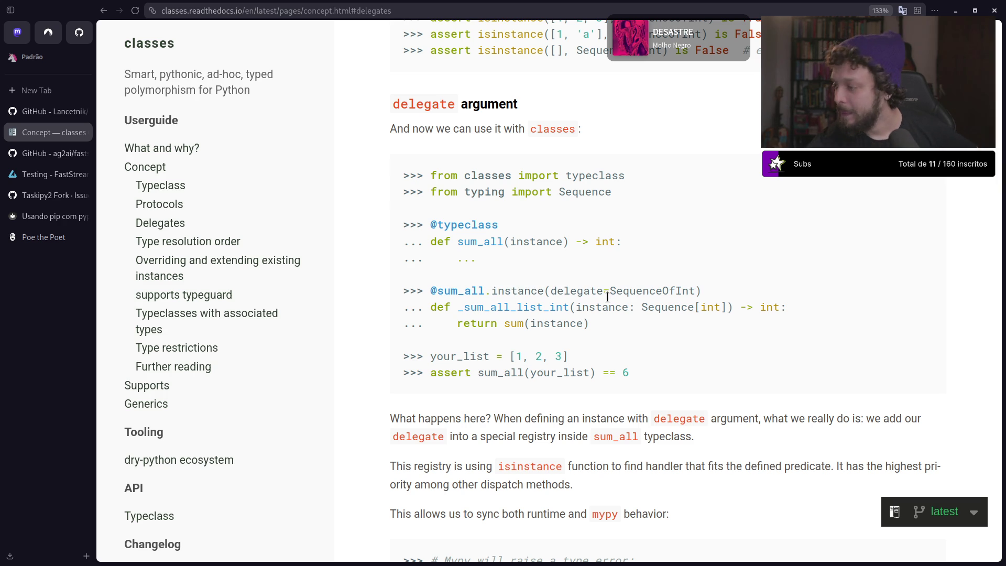
double_click(472, 224)
click(473, 224)
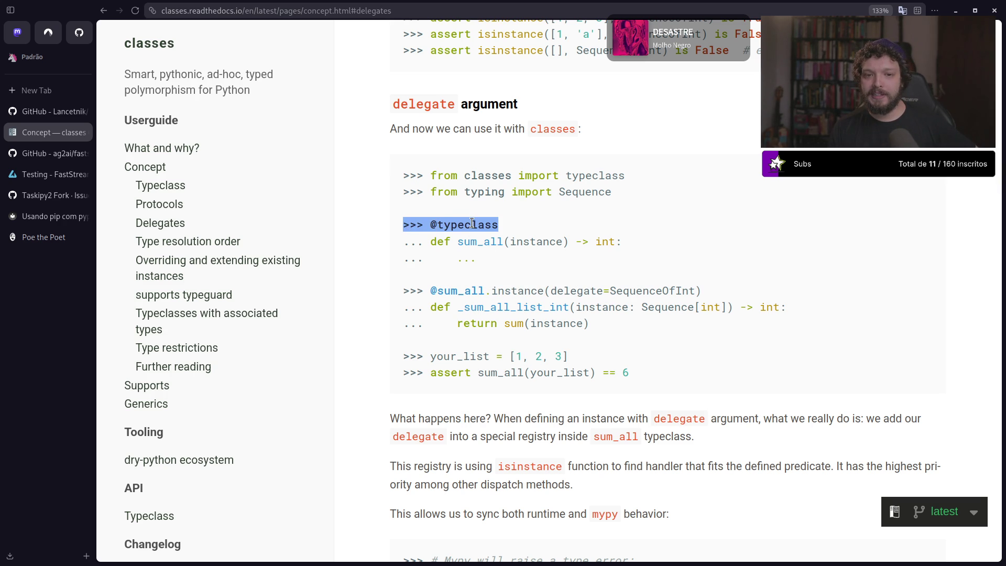
double_click(475, 240)
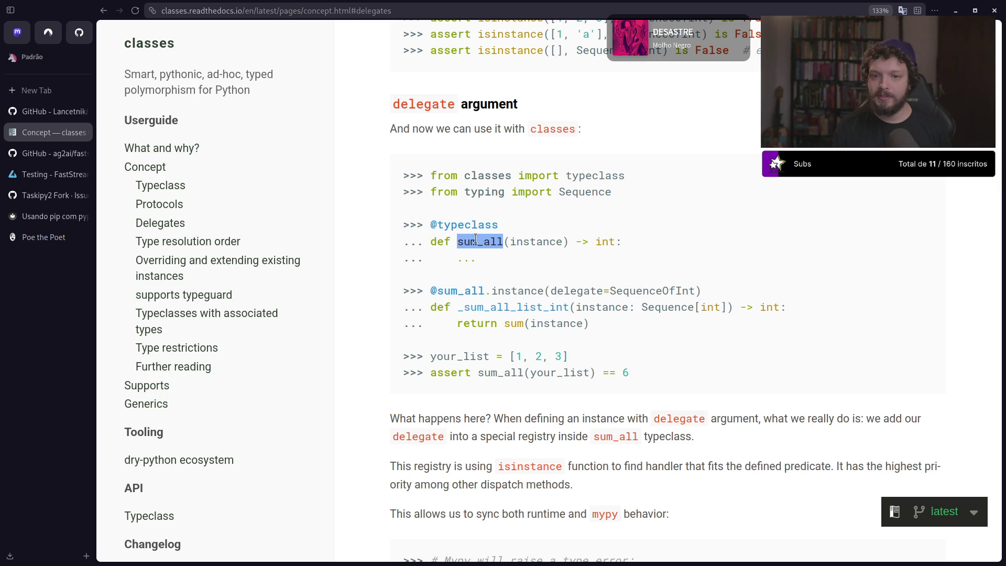
double_click(502, 290)
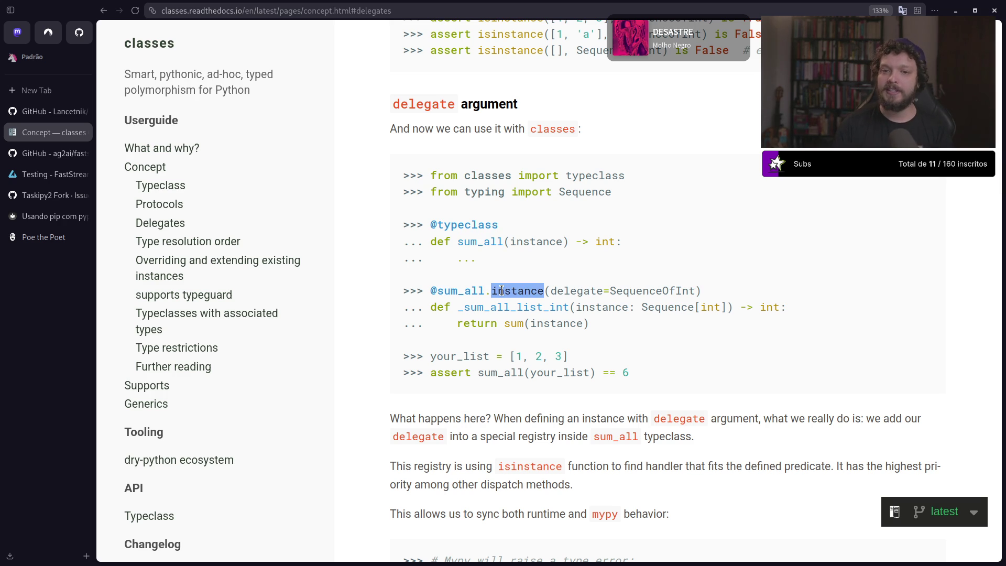
double_click(667, 292)
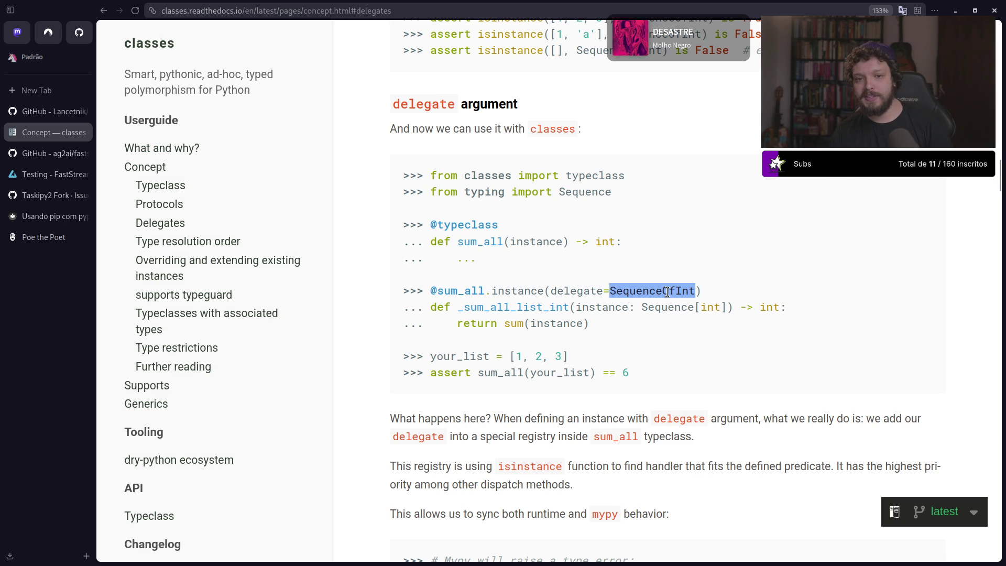
click(656, 339)
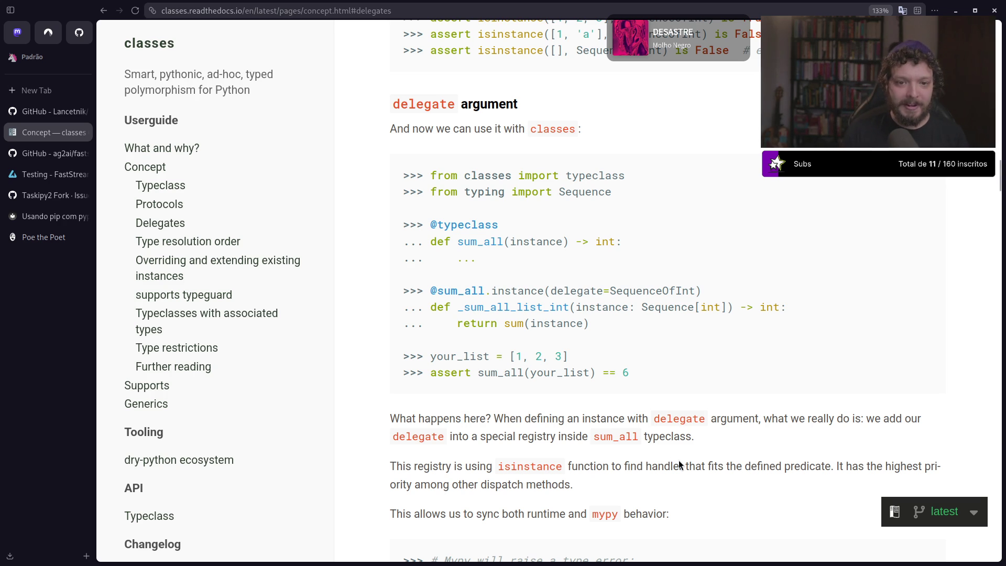
double_click(611, 291)
click(625, 292)
double_click(625, 292)
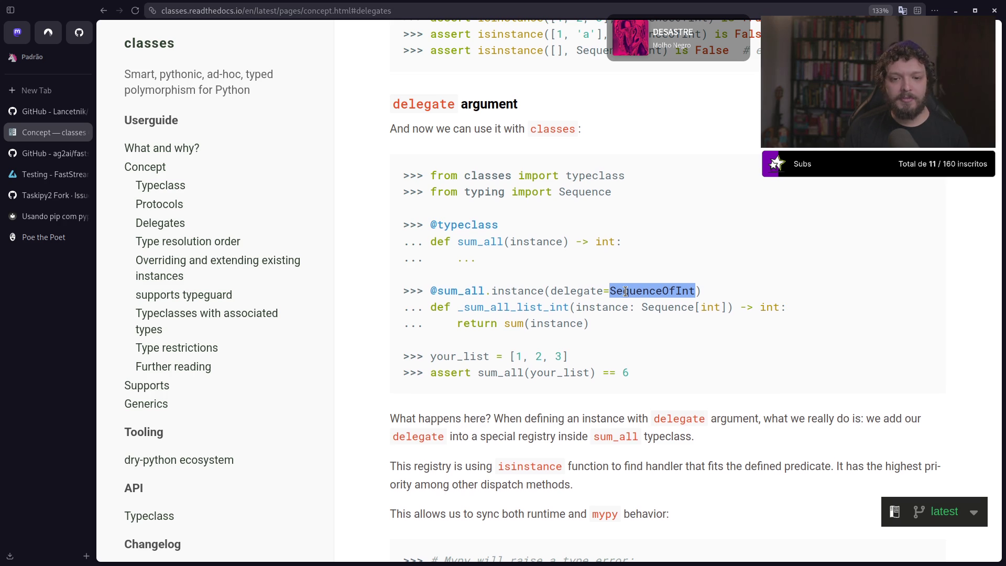
Scroll to the Phantom types example and highlight SequenceOfInt and its Sequence[int] and Phantom bases.
scroll(626, 291, down, 5)
scroll(626, 291, down, 7)
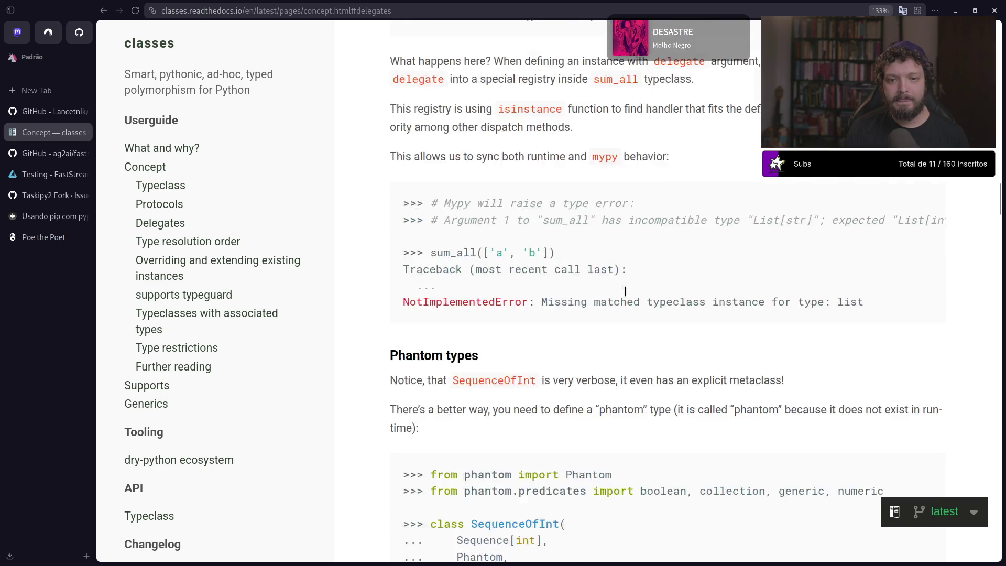
scroll(625, 291, down, 2)
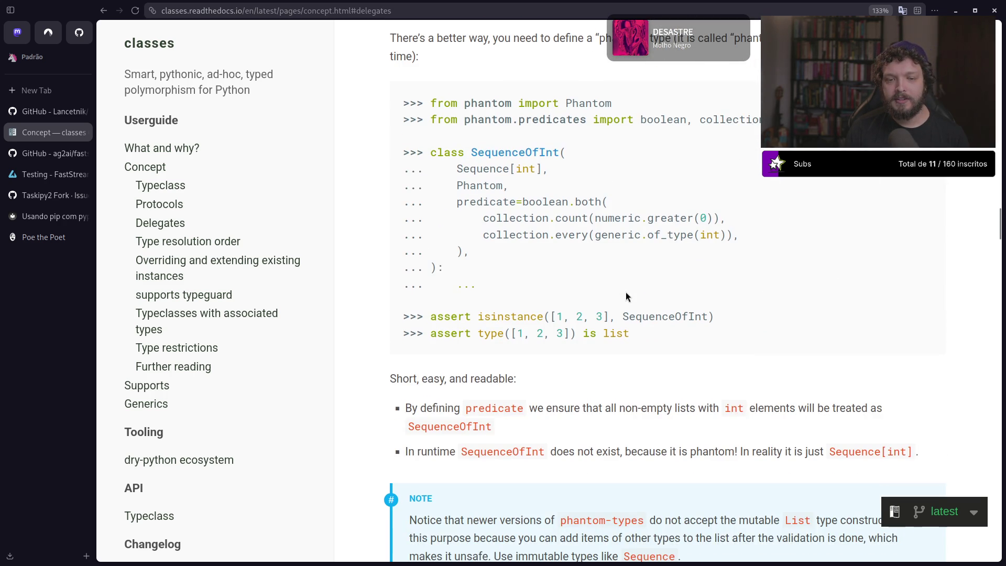
scroll(626, 291, up, 3)
scroll(547, 329, down, 1)
double_click(508, 244)
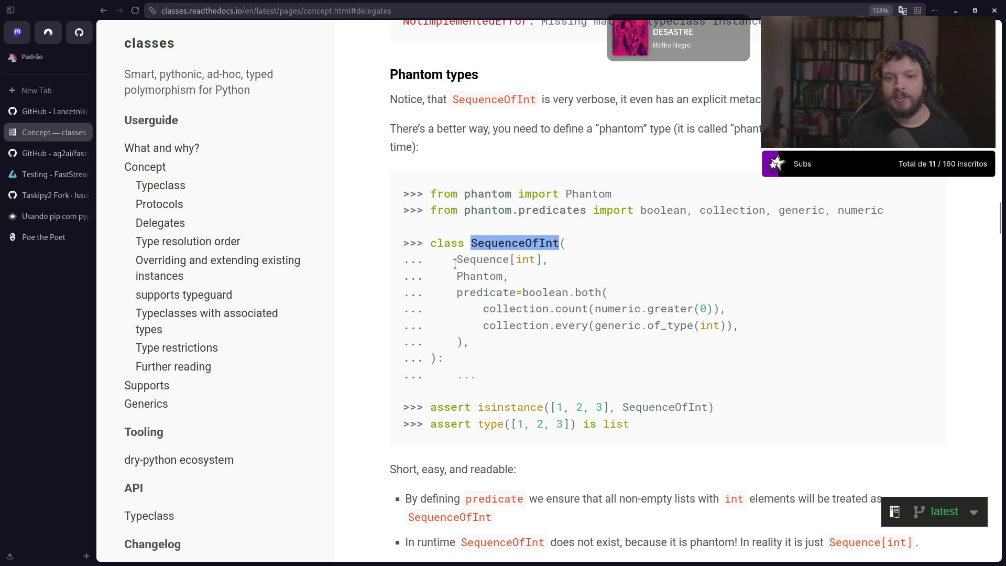
drag(456, 259, 560, 262)
click(561, 263)
double_click(486, 270)
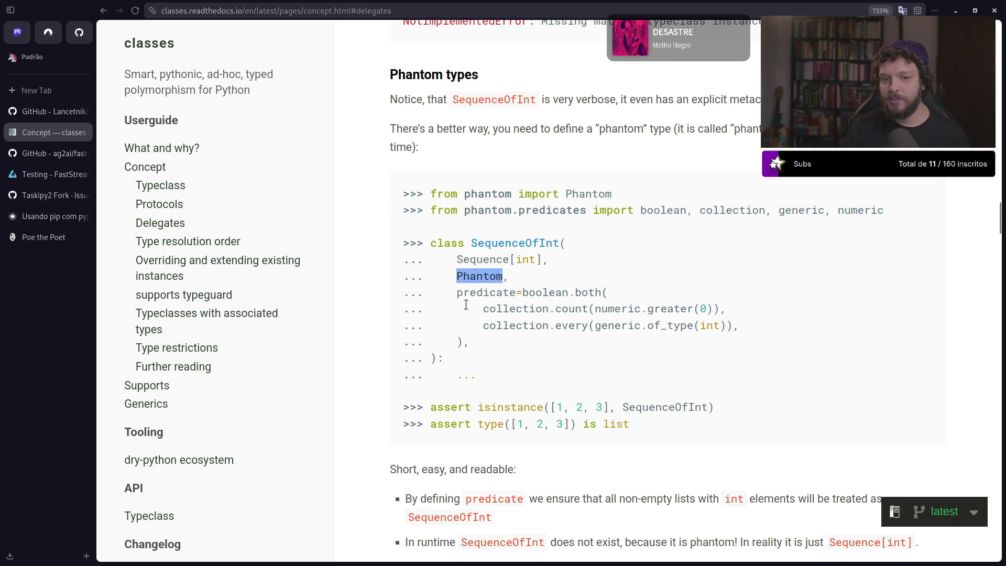
drag(456, 292, 518, 339)
click(520, 346)
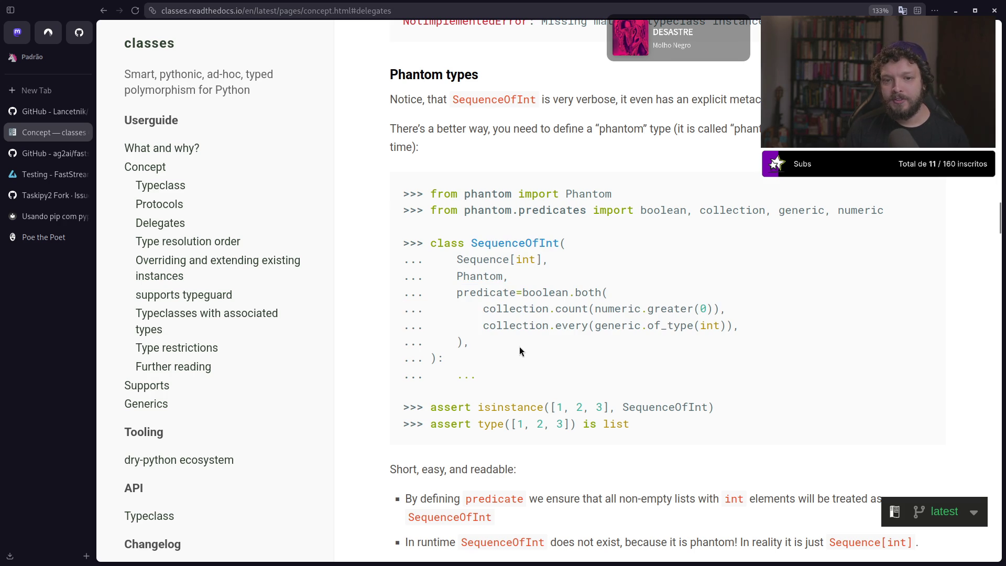
Highlight the predicate's boolean.both, count, numeric.greater, generic and of_type parts.
double_click(531, 292)
double_click(586, 292)
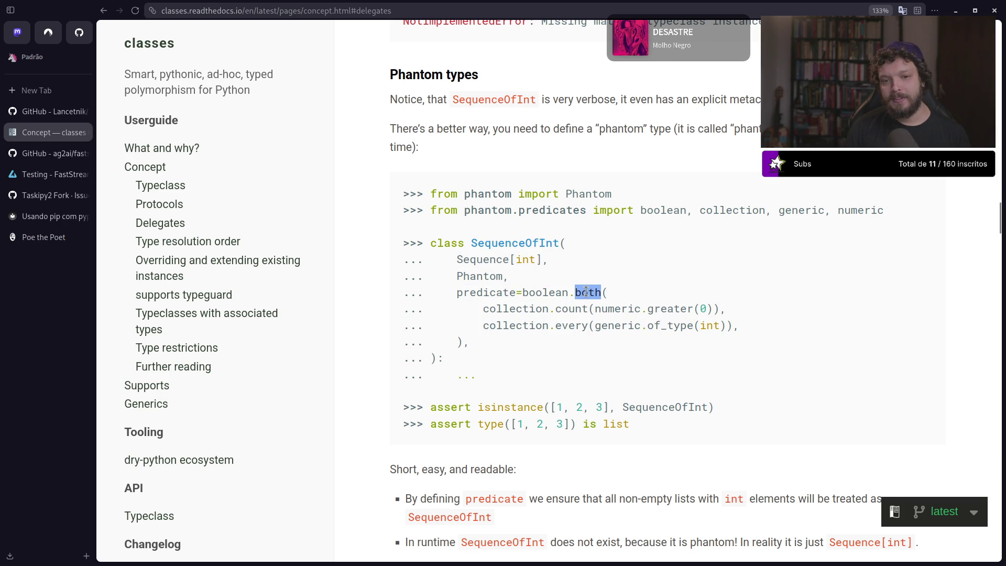
double_click(574, 309)
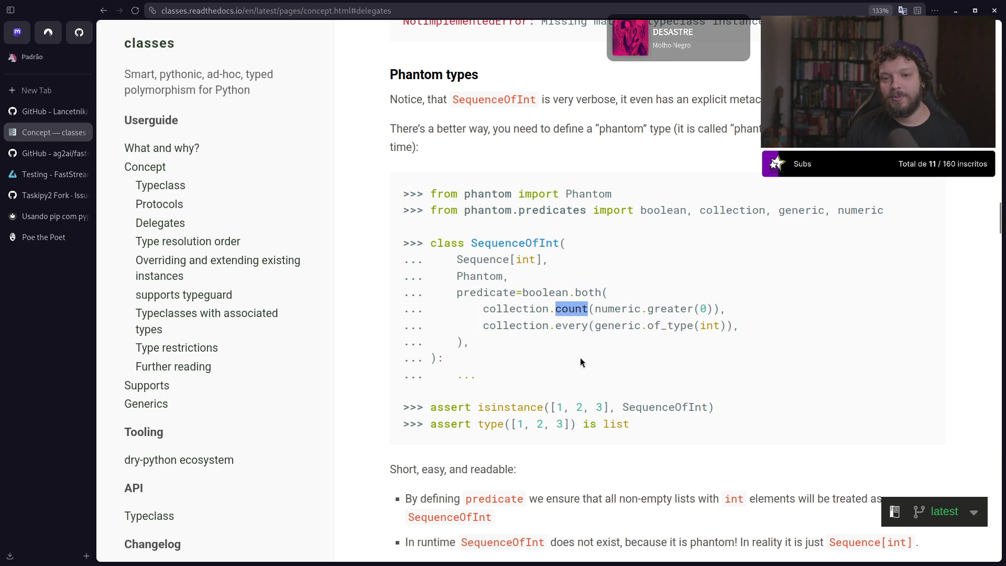
drag(602, 309, 707, 312)
click(707, 313)
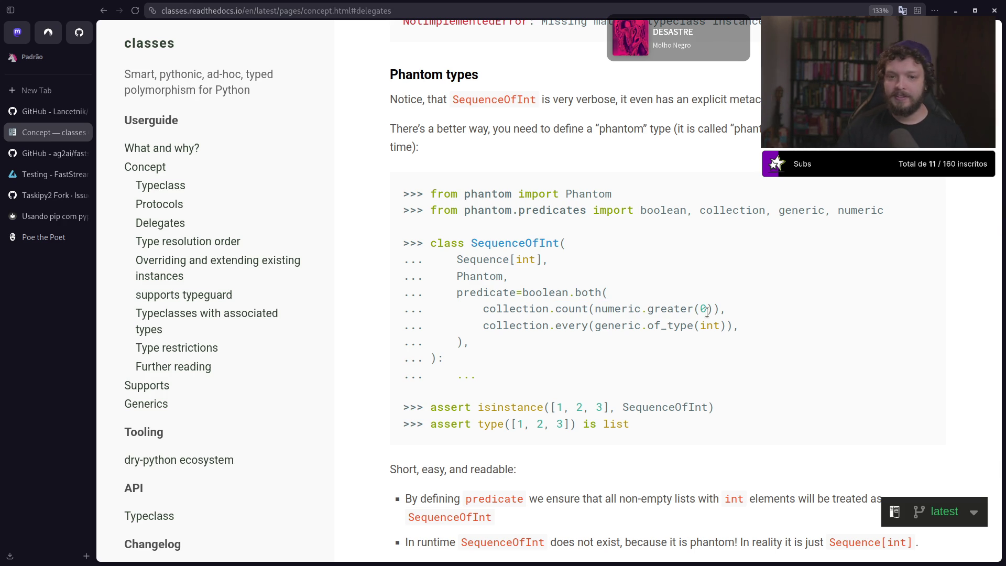
double_click(618, 324)
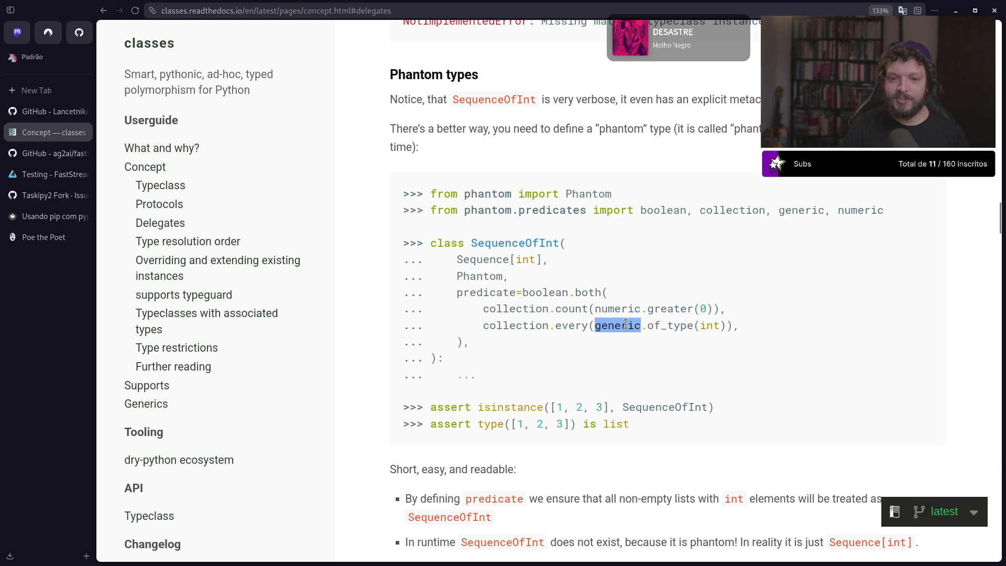
double_click(667, 323)
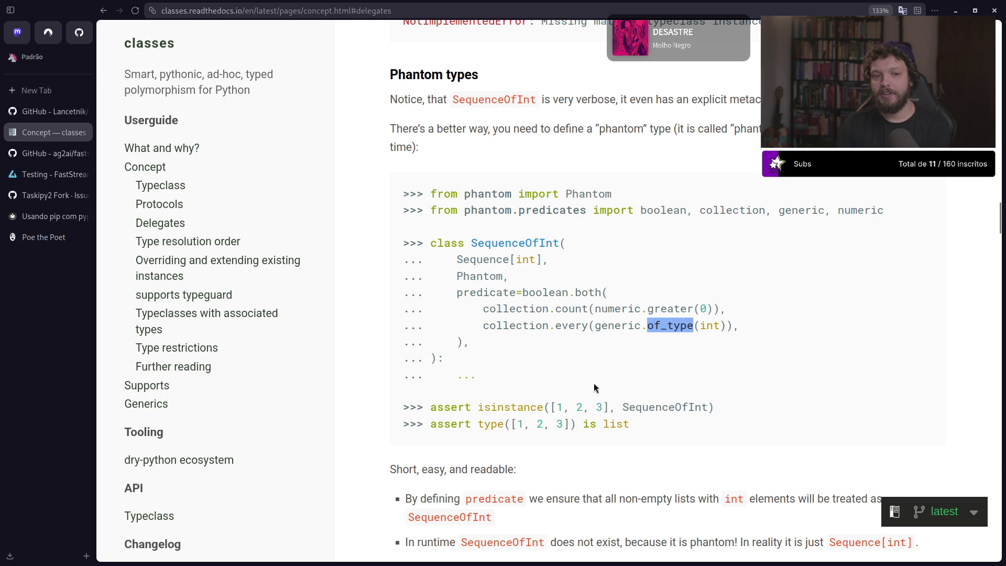
scroll(597, 435, down, 5)
scroll(598, 435, up, 5)
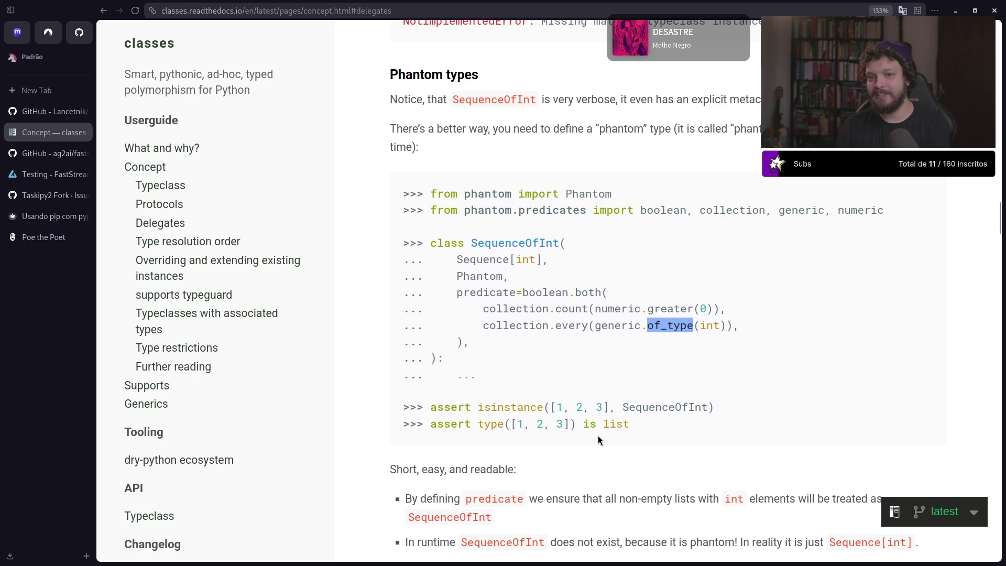
scroll(598, 439, up, 2)
scroll(598, 436, down, 2)
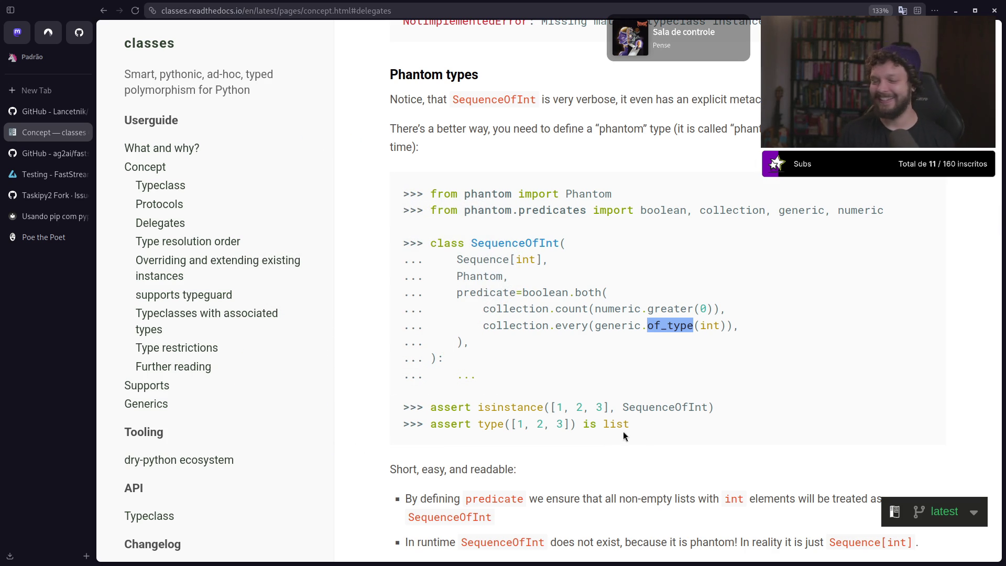
Scroll the Concept page down past Overriding existing instances to supports typeguard, then open a blank new tab.
scroll(623, 432, down, 7)
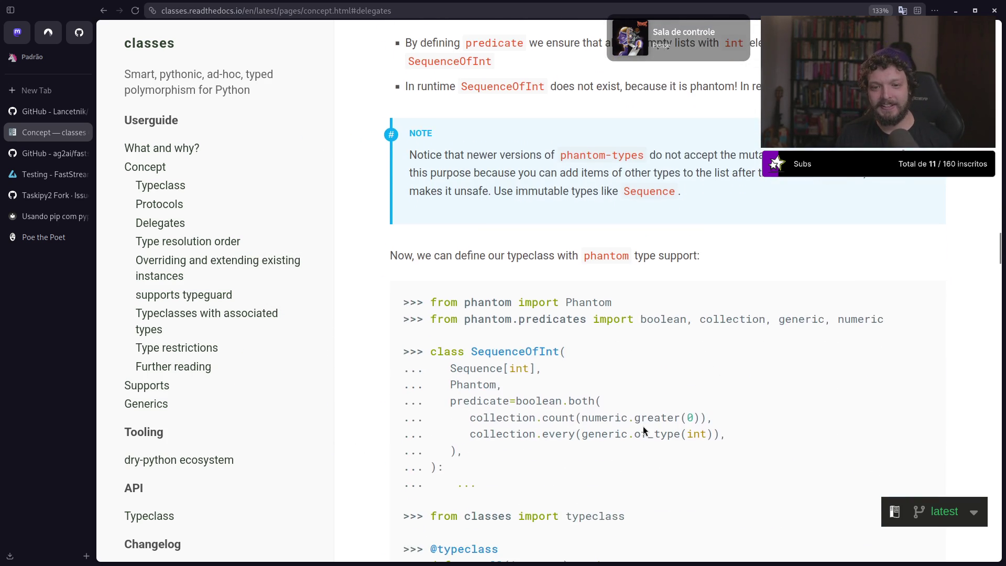
scroll(644, 429, down, 5)
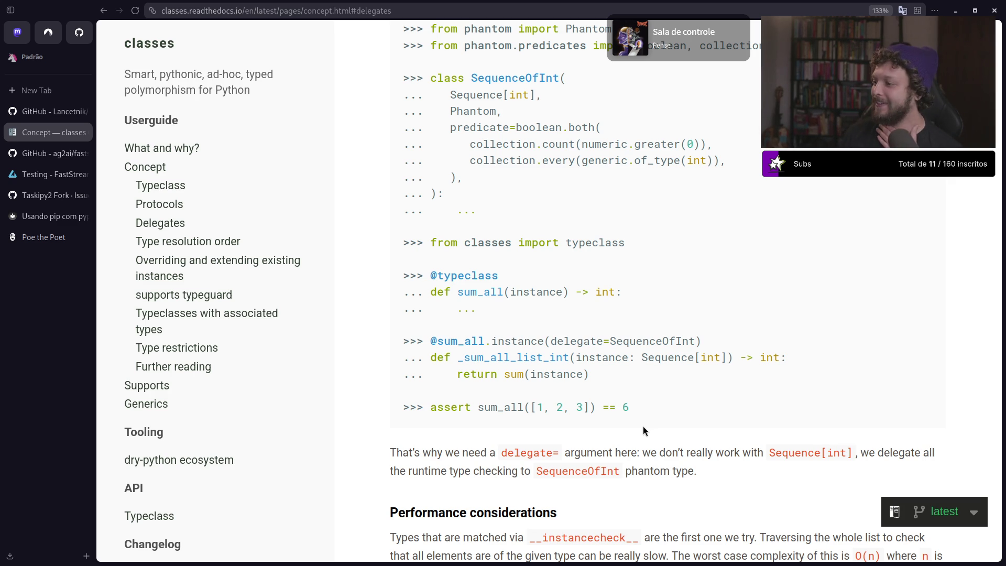
scroll(627, 400, down, 10)
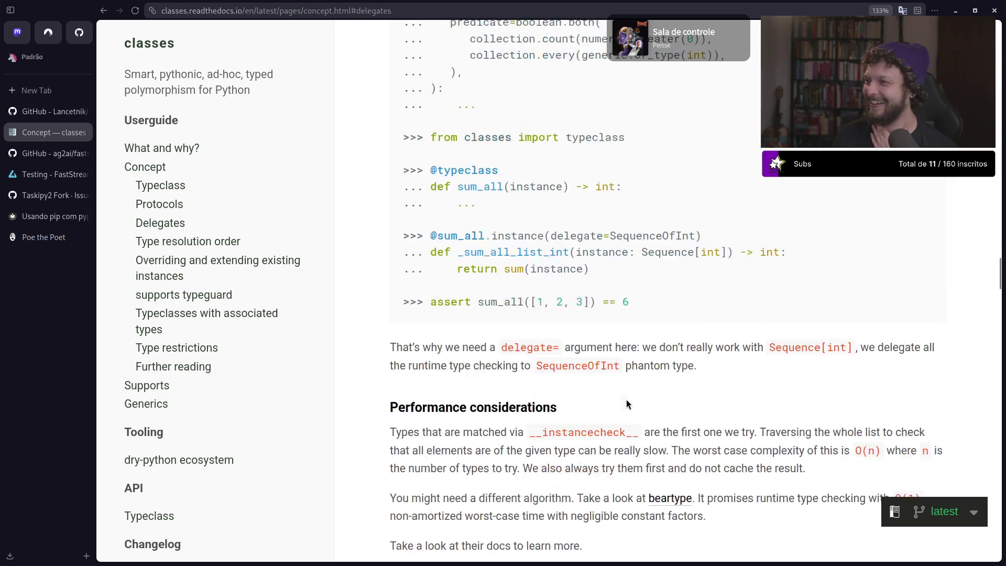
scroll(627, 399, down, 5)
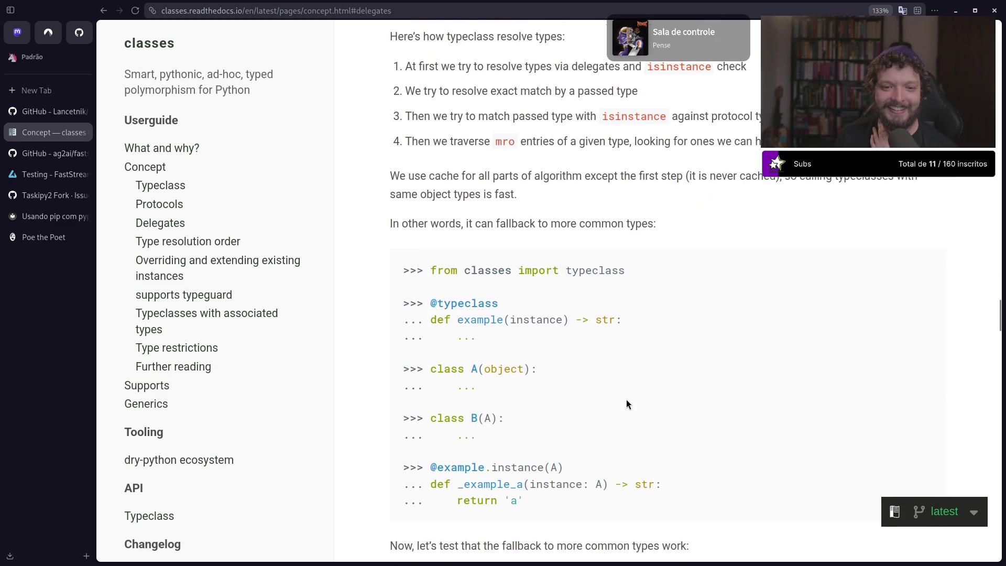
scroll(627, 400, down, 4)
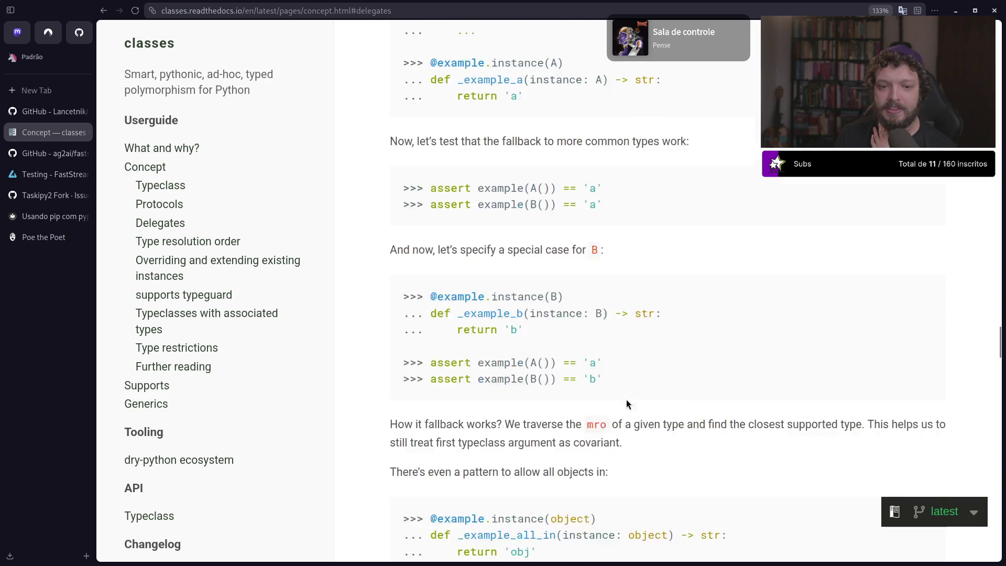
scroll(625, 399, down, 2)
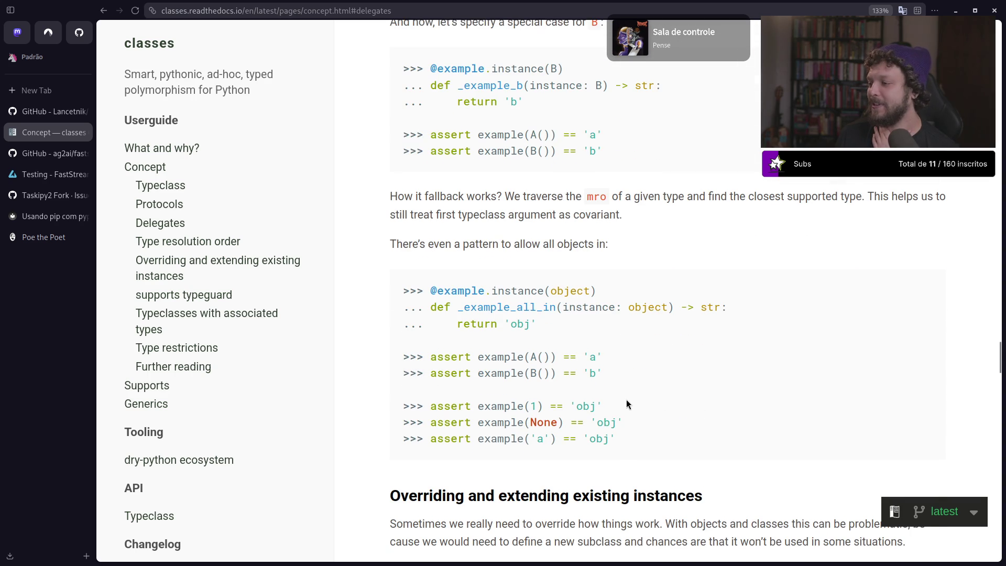
scroll(627, 399, down, 6)
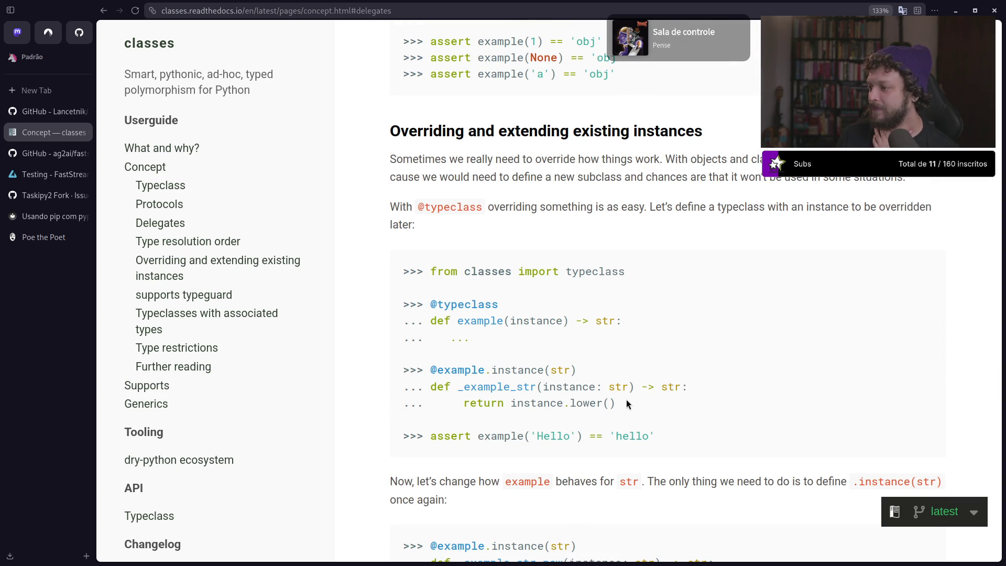
scroll(627, 399, down, 3)
scroll(627, 399, down, 3)
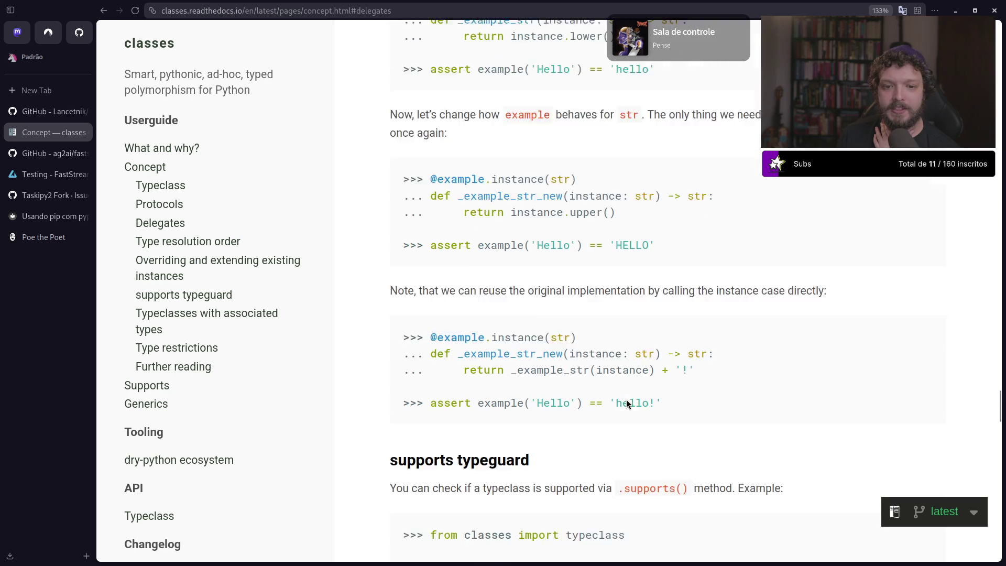
scroll(627, 400, down, 2)
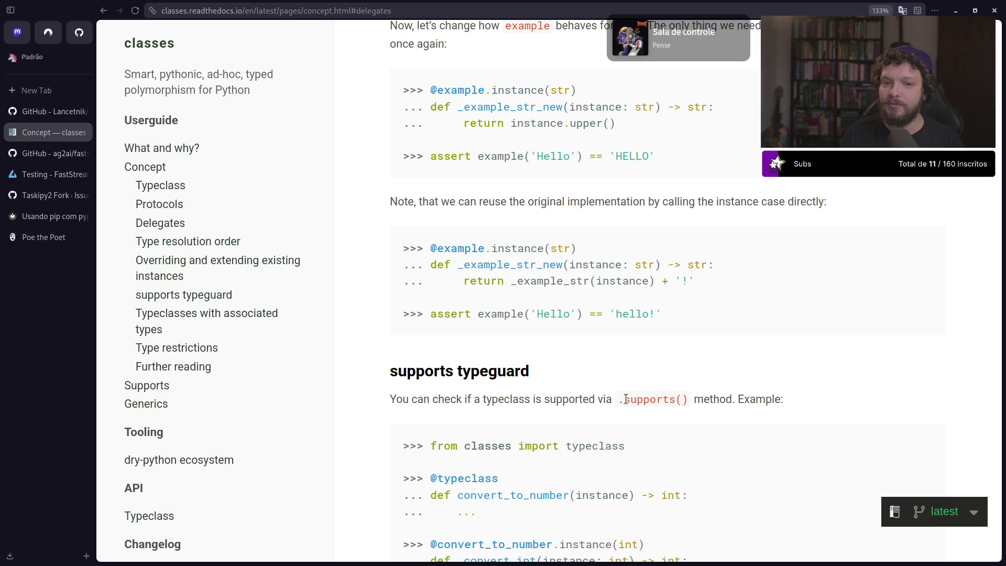
click(52, 91)
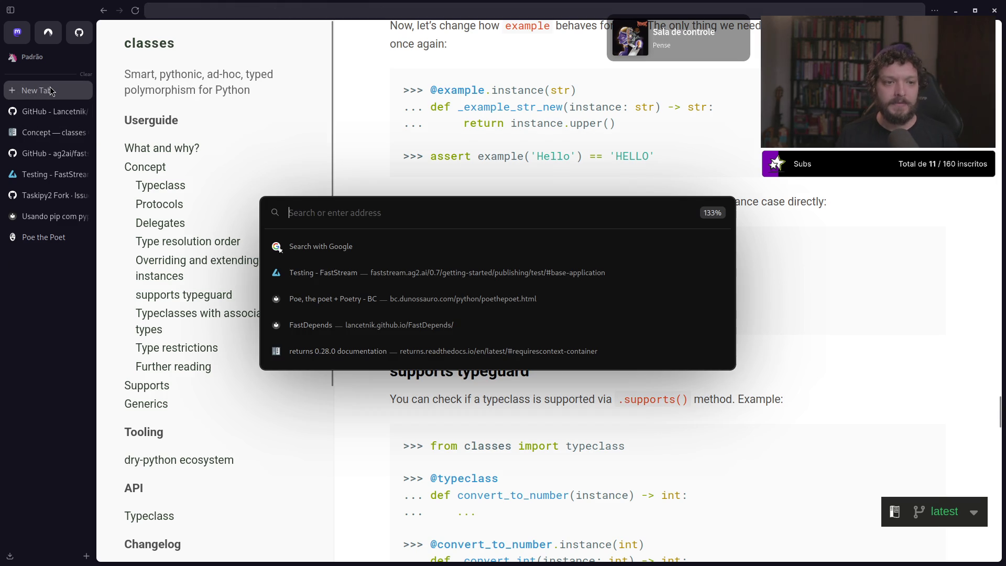
Go to blog.dunossauro.com and open the FastAPI course post-mortem post.
text(blog.duno)
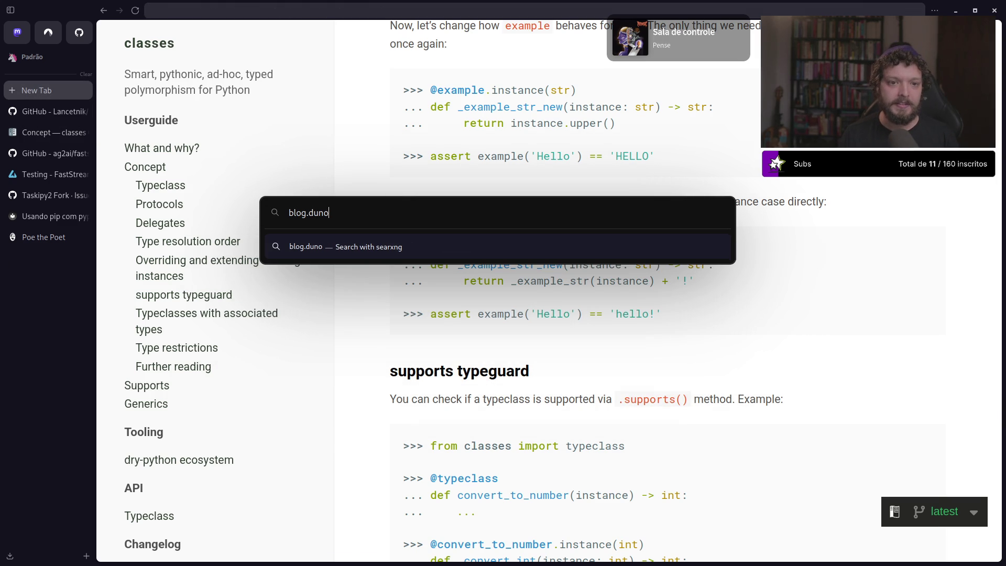
text(ssauro.com)
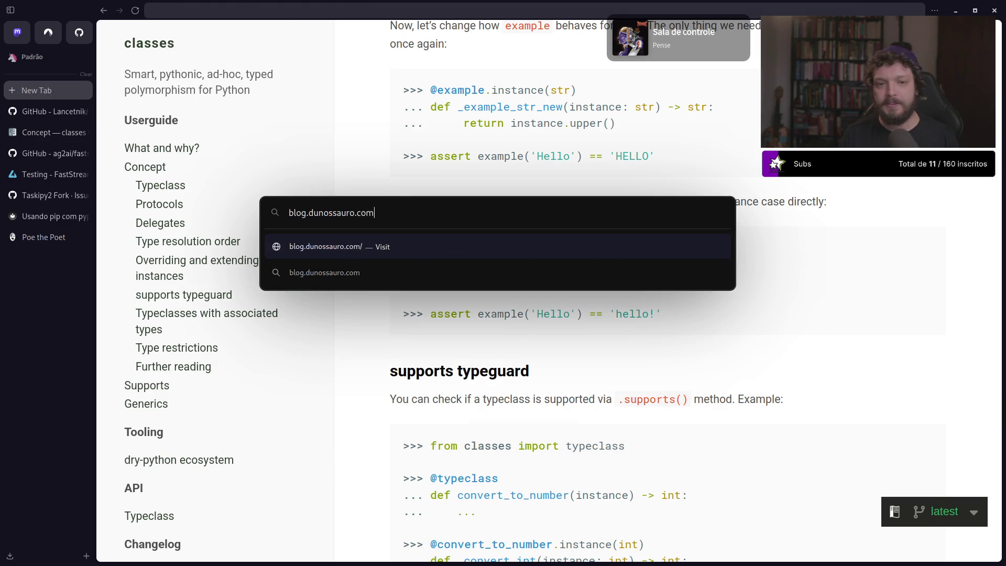
key(Return)
scroll(274, 268, down, 20)
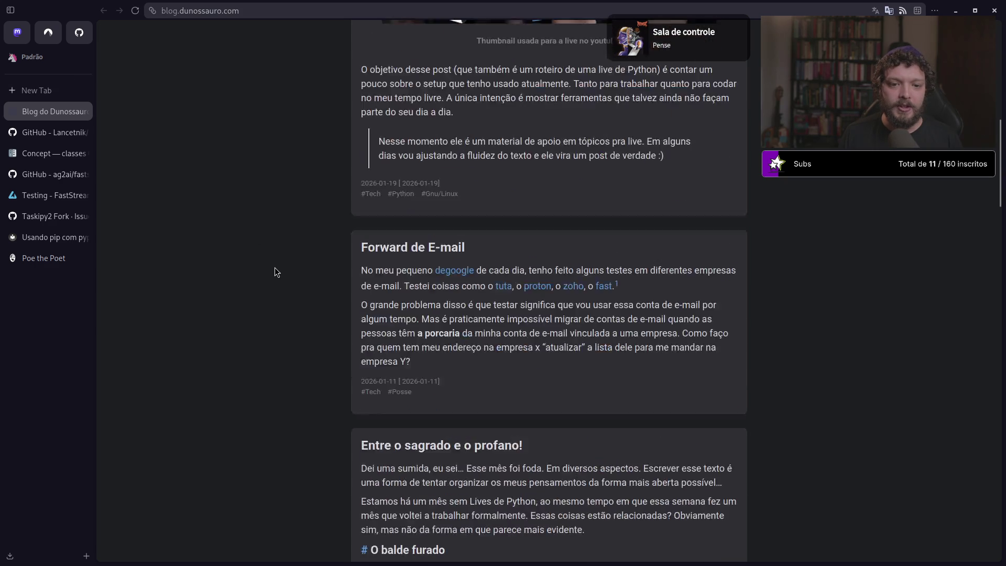
scroll(276, 272, down, 2)
click(377, 252)
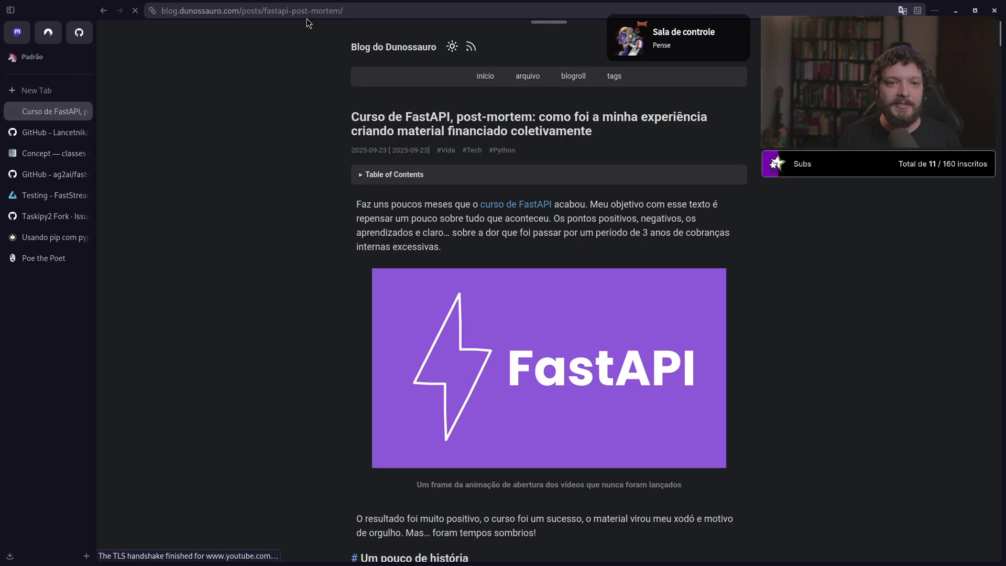
Check the post's web address, then return through the FastDepends GitHub tab to the classes Concept docs.
click(309, 9)
key(Escape)
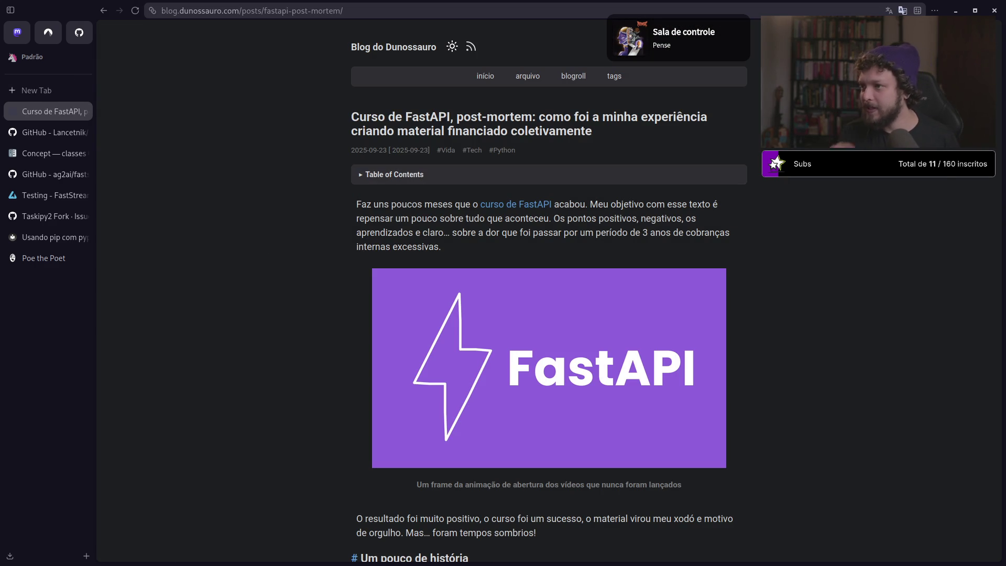
click(47, 133)
click(48, 158)
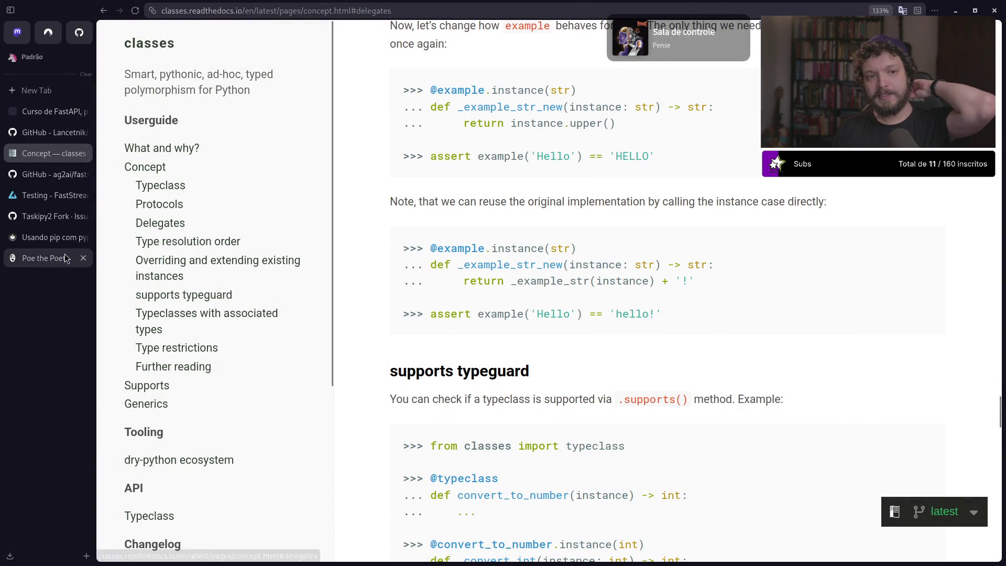
From the Poe the Poet docs tab, go to the GitHub profile and open the fastapi-do-zero repository.
click(47, 258)
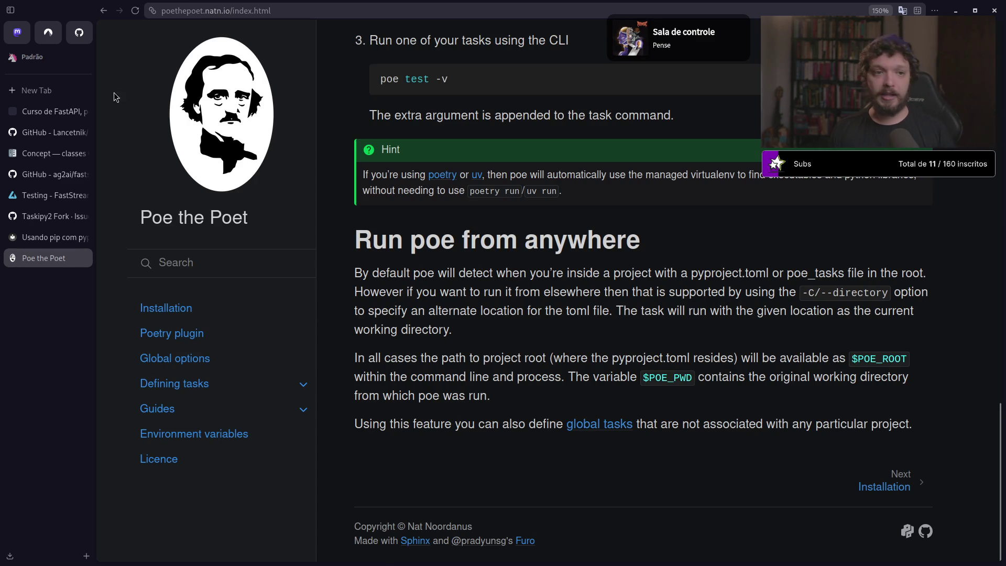
click(87, 28)
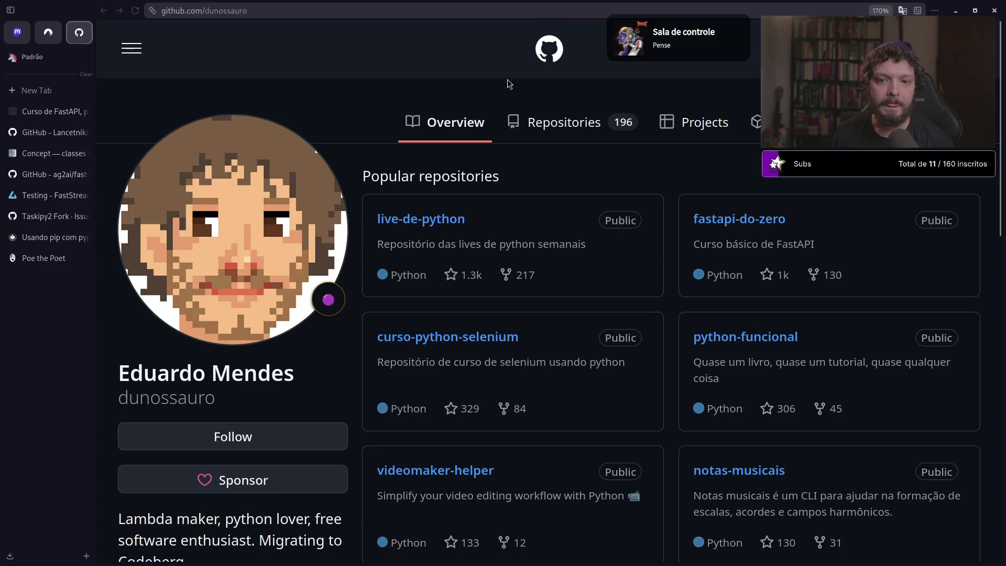
click(770, 217)
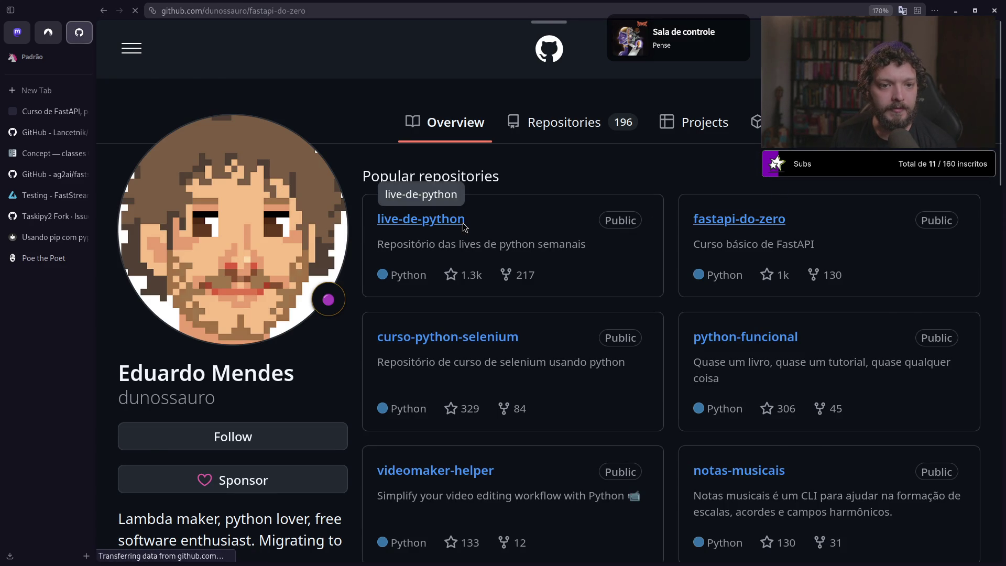
View fastapi-do-zero on the poethepoet branch and open its Issues list.
click(188, 217)
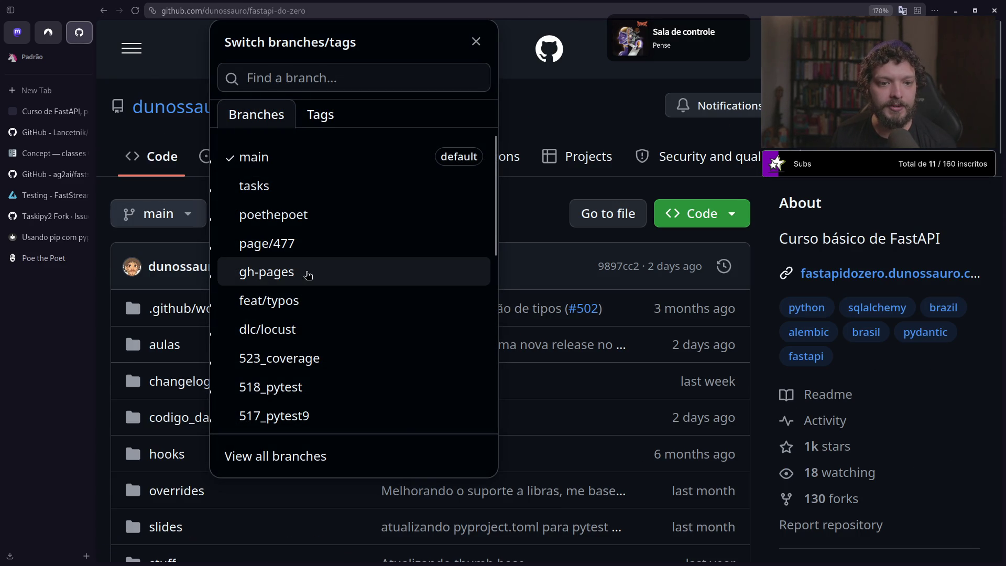
scroll(287, 273, down, 2)
scroll(285, 225, up, 2)
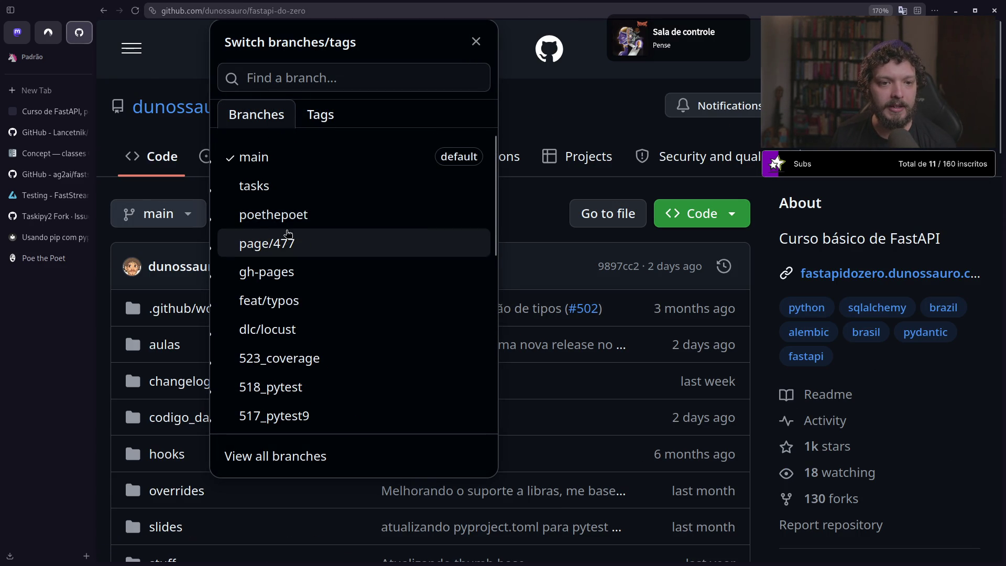
key(Escape)
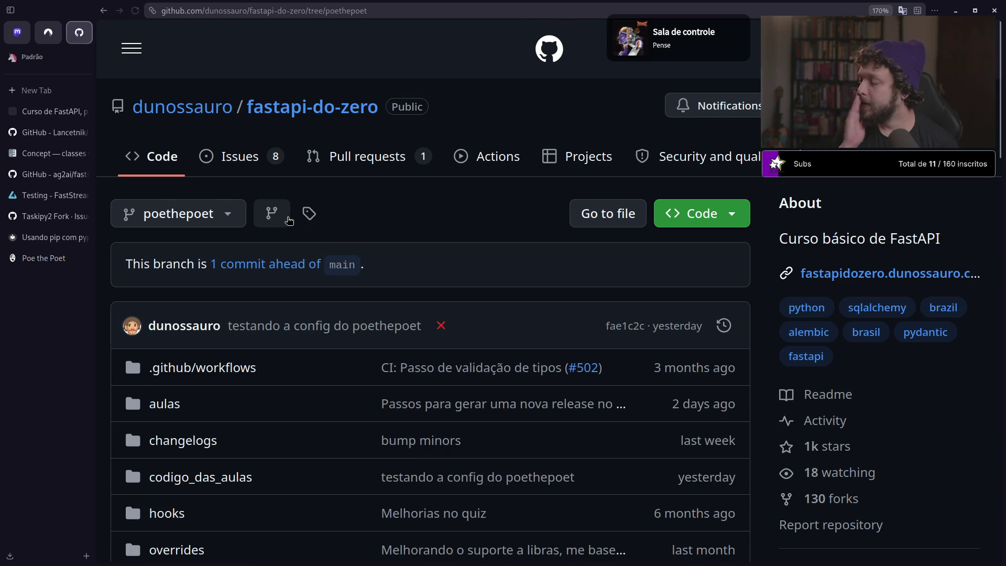
click(278, 160)
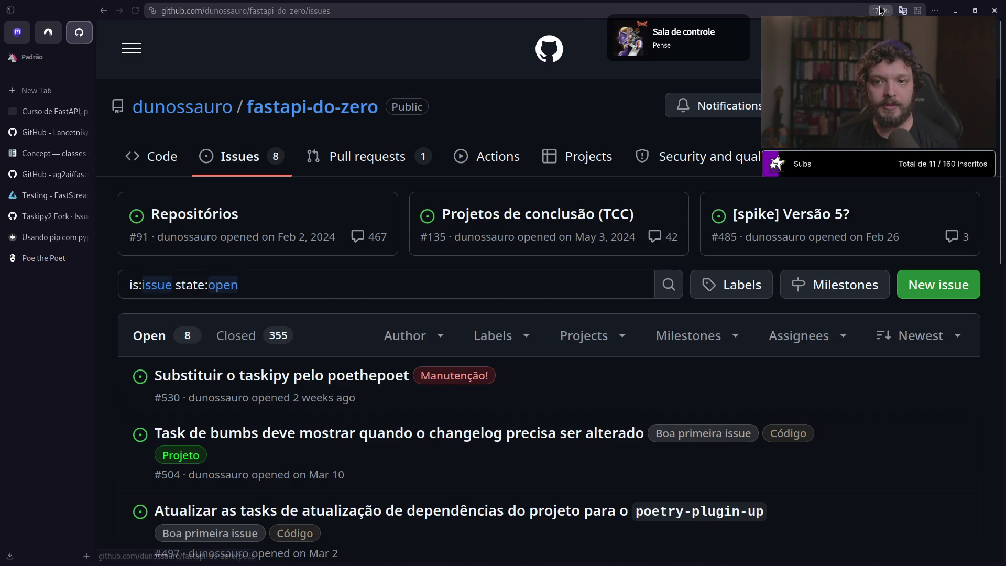
Open issue #485 '[spike] Versão 5?', zoomed out one level, and check its web address.
scroll(461, 340, down, 4)
click(220, 433)
key(ctrl+minus)
key(ctrl+minus)
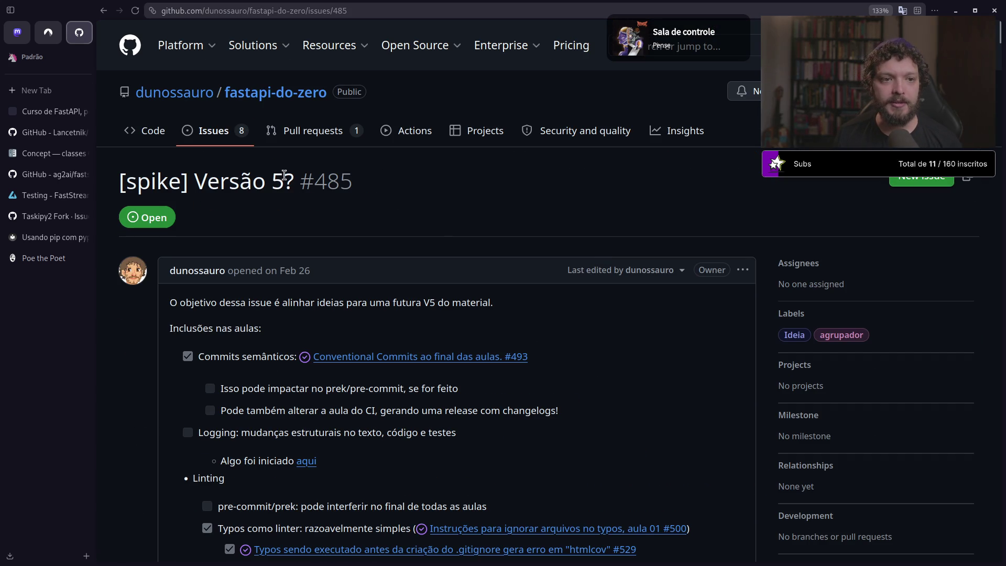
click(10, 13)
click(267, 18)
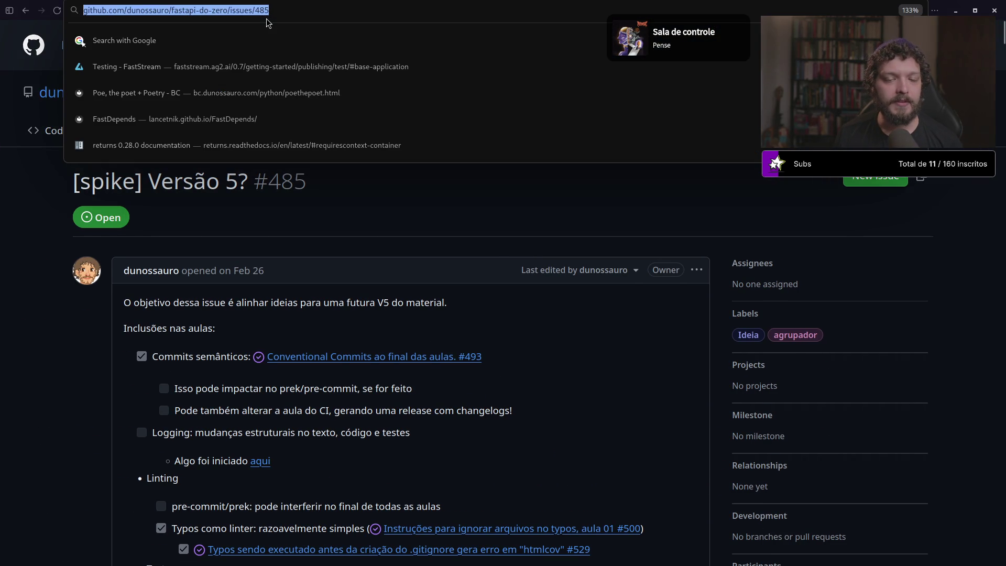
key(Escape)
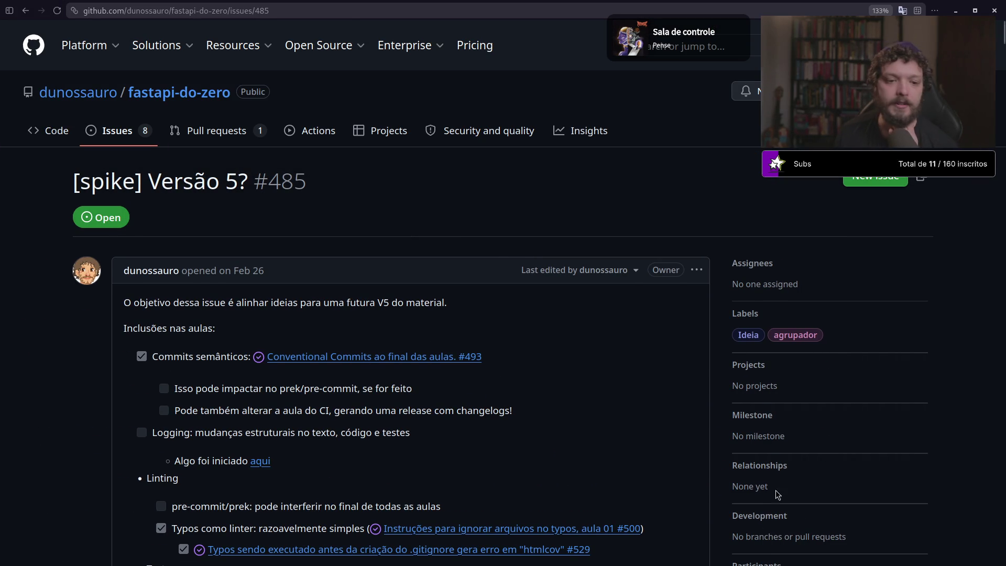
Scroll through the issue's checklist of planned V5 course changes.
scroll(599, 429, down, 9)
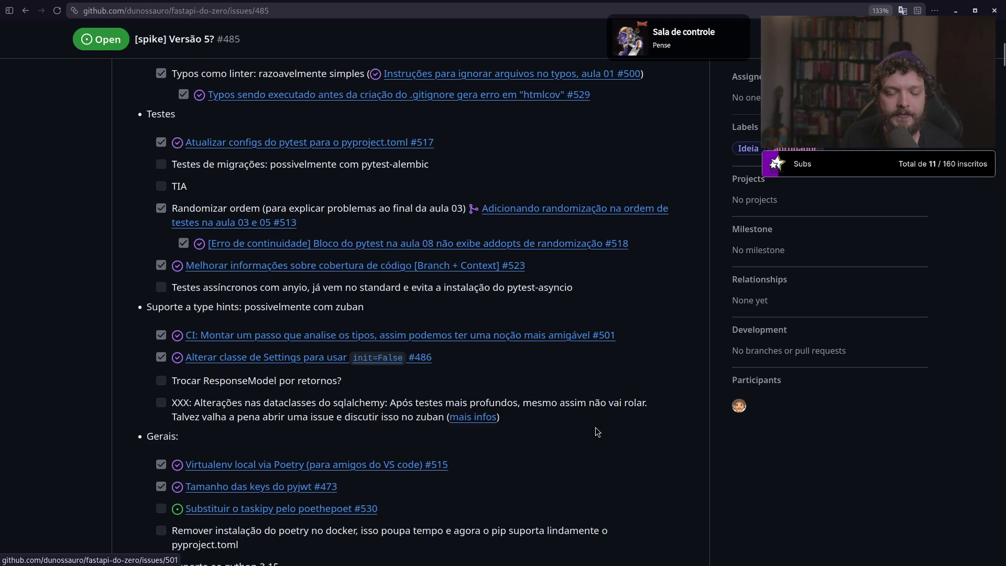
scroll(596, 428, down, 5)
scroll(595, 428, up, 14)
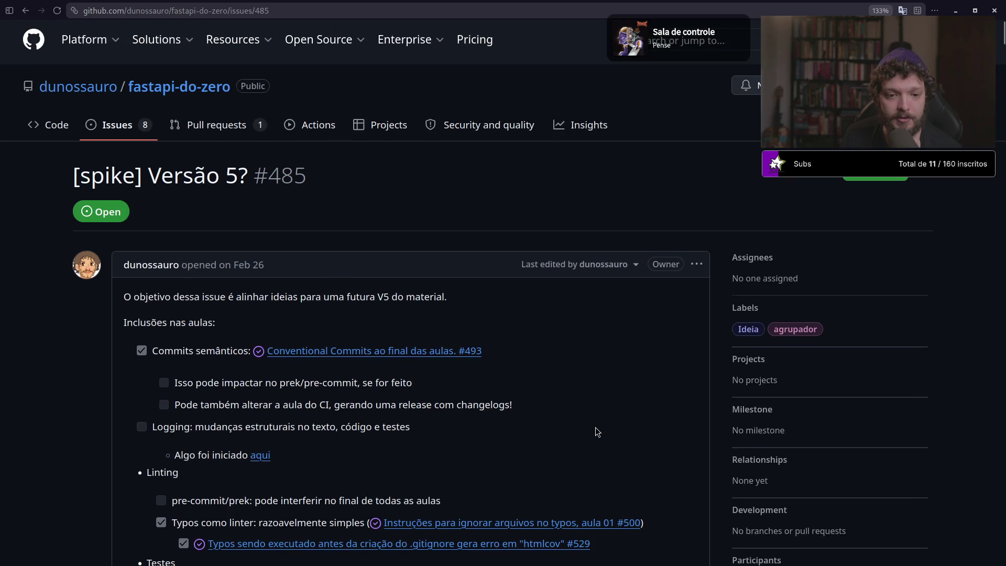
scroll(595, 428, down, 20)
scroll(595, 427, down, 20)
scroll(596, 427, up, 17)
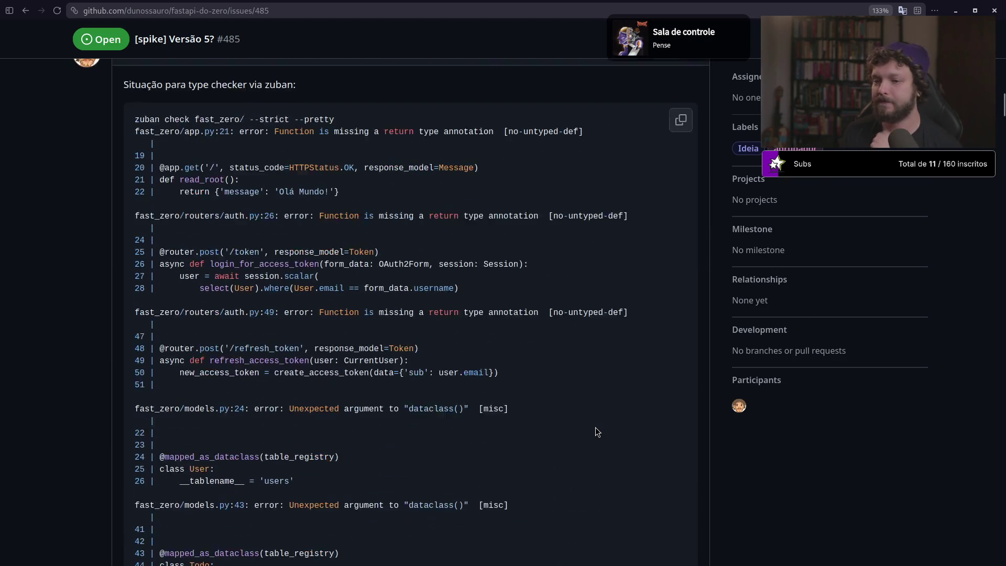
scroll(595, 426, up, 20)
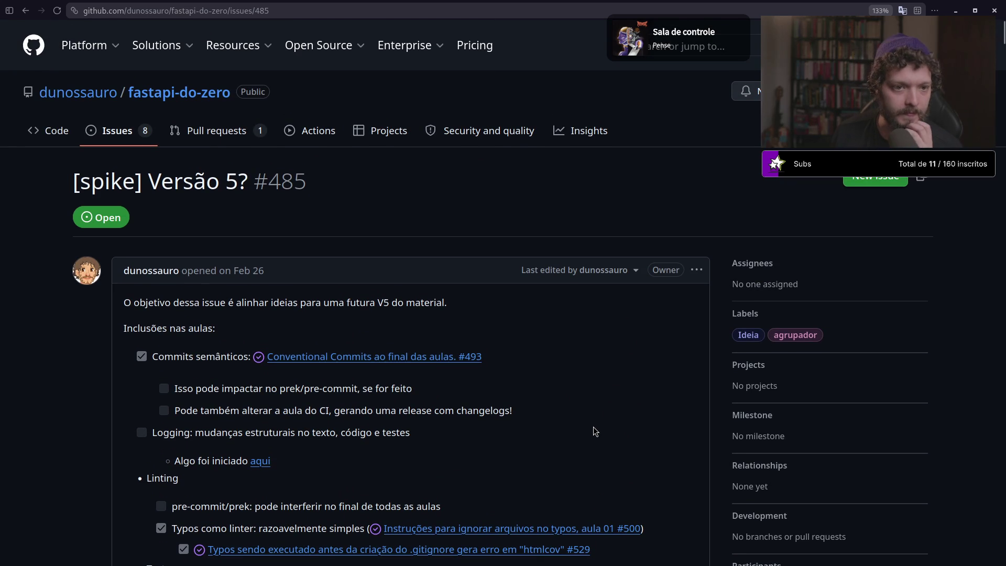
mouse_move(5, 260)
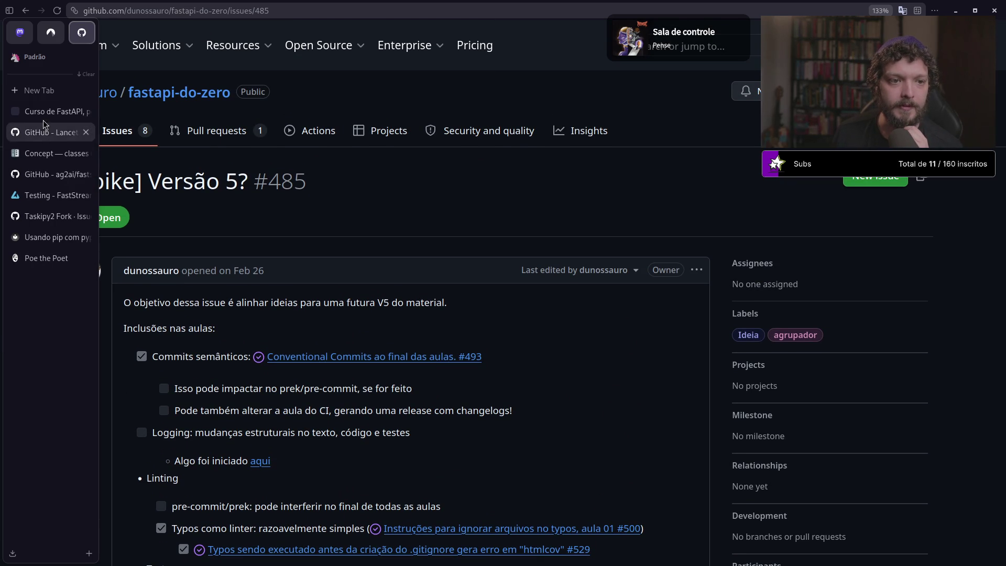
Go to the FastDepends GitHub tab, exit the Python REPL, glance at the Emacs dashboard, and return.
click(45, 114)
click(50, 127)
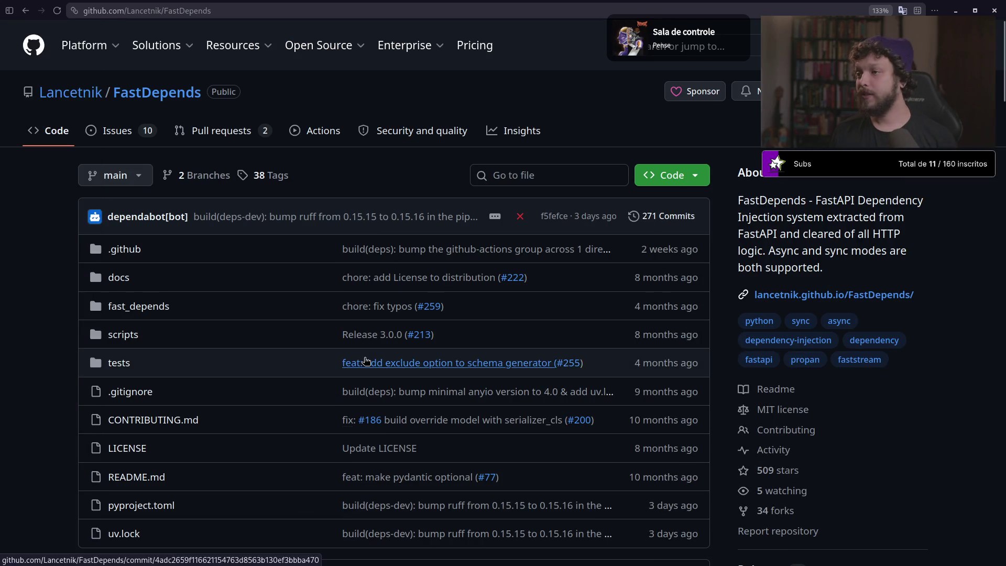
key(alt+Tab)
key(ctrl+l)
key(ctrl+d)
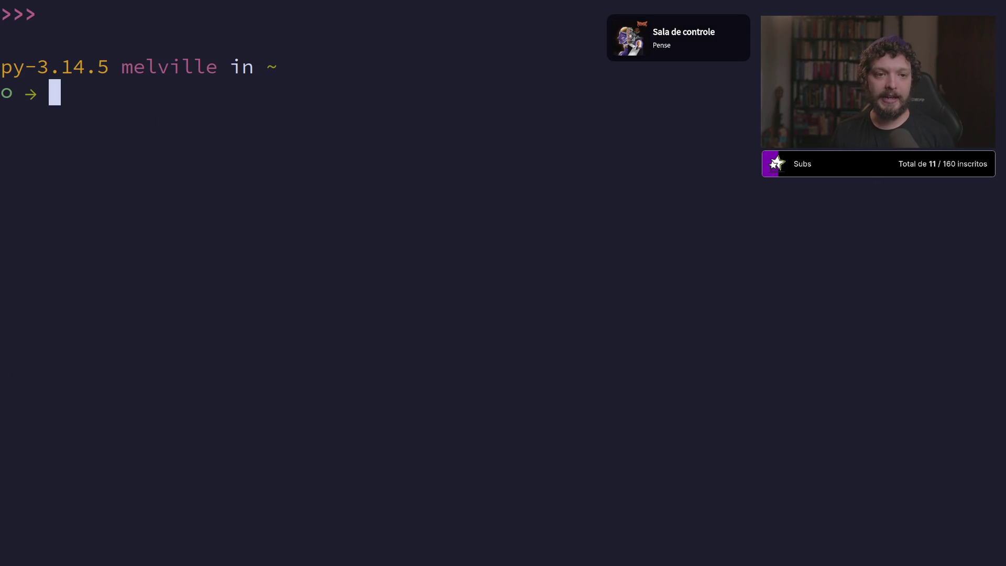
key(alt+Tab)
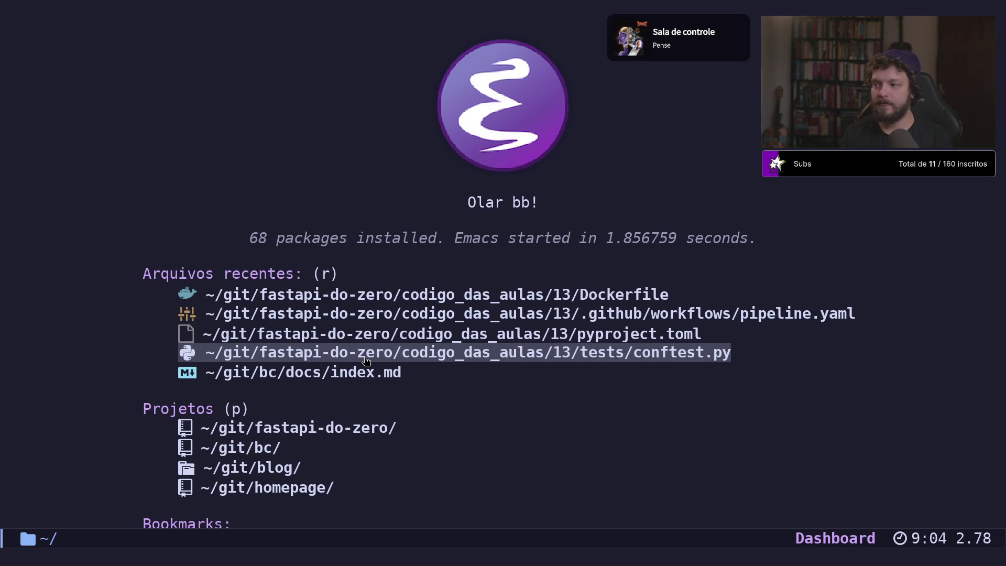
key(alt+Tab)
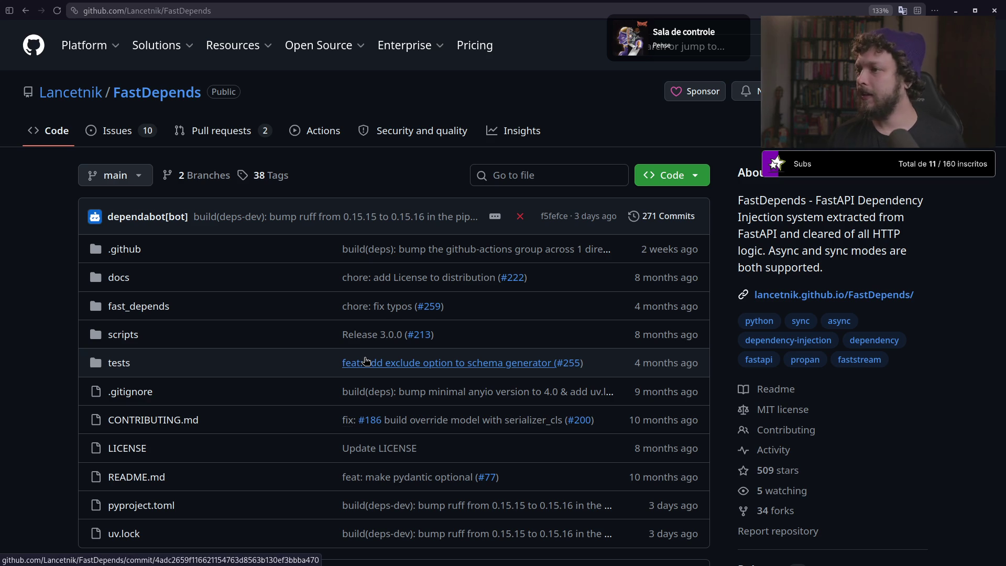
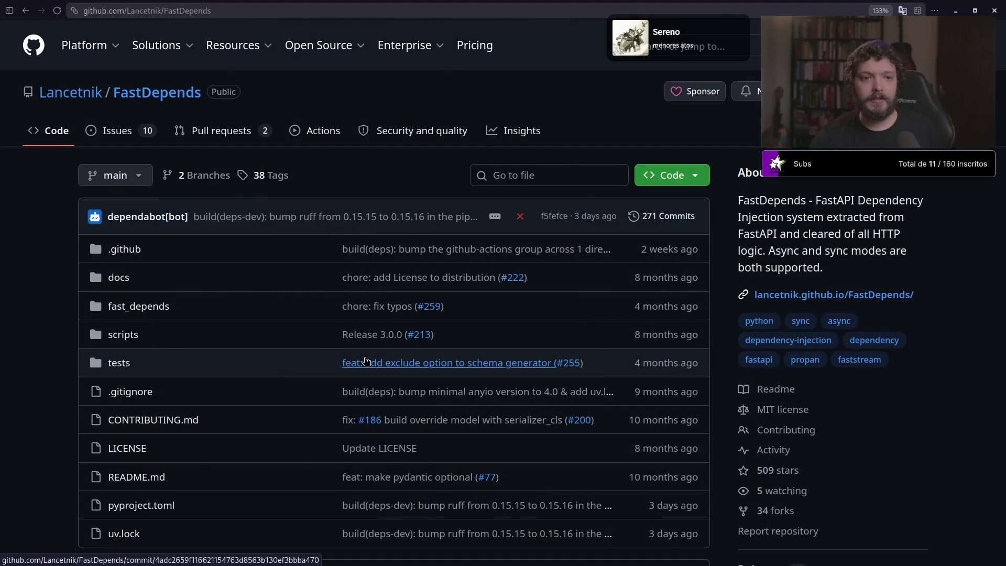
Close the 'Curso de FastAPI' tab from the vertical sidebar and start a new tab.
mouse_move(2, 292)
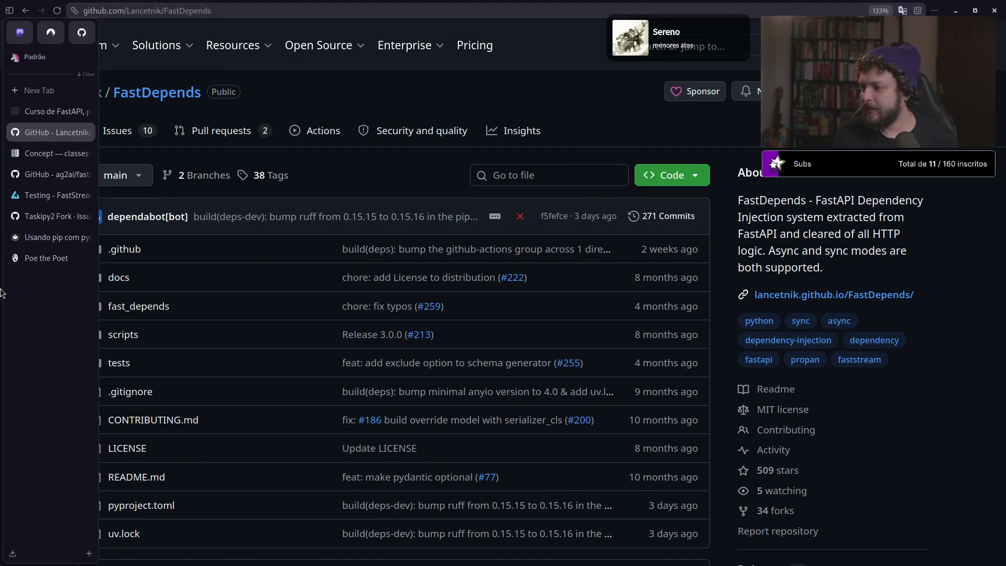
middle_click(49, 112)
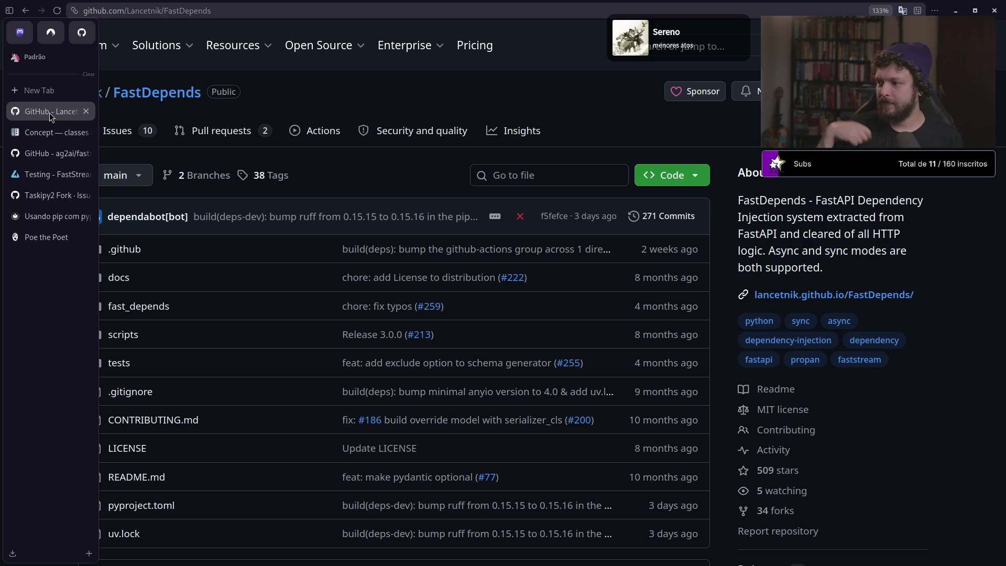
click(26, 88)
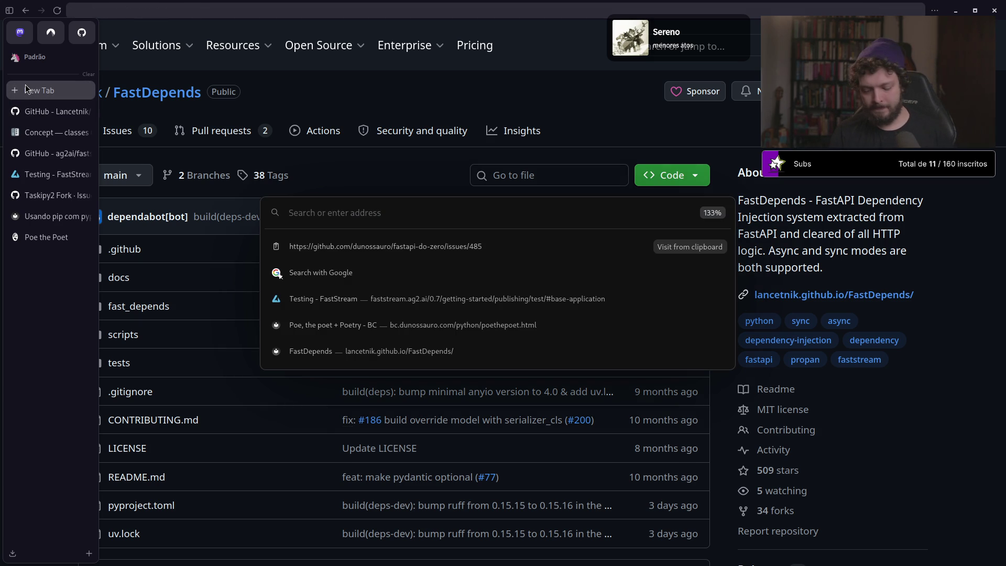
Search images for 'sinal da cruz meme' and view the full-size numbered sign-of-the-cross diagram.
text(sinal da cruz meme)
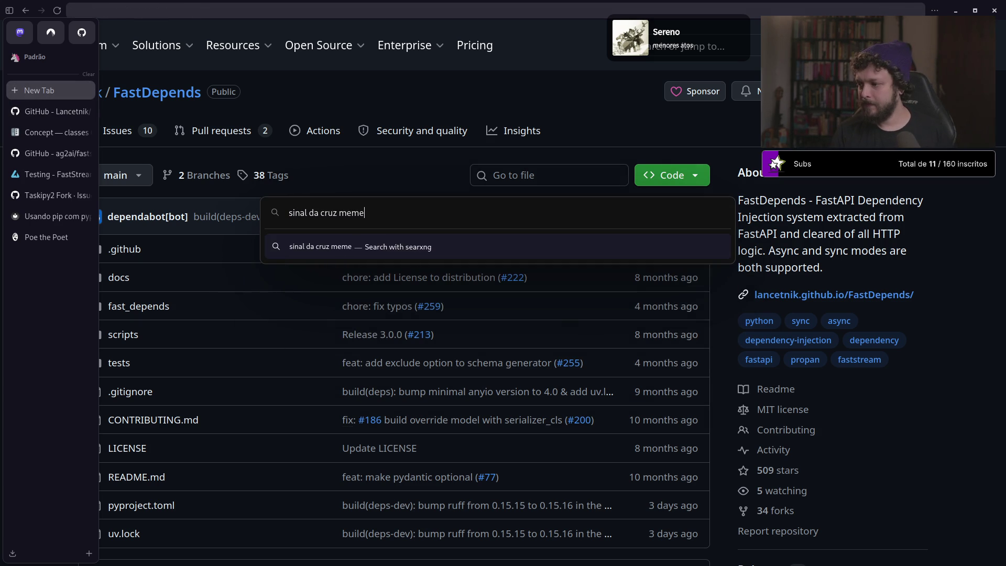
key(Return)
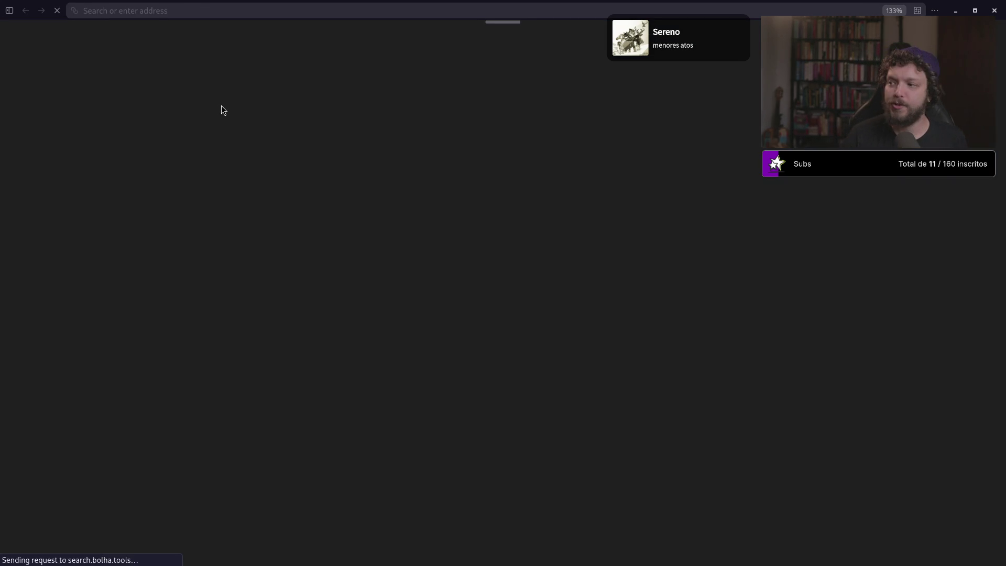
click(212, 97)
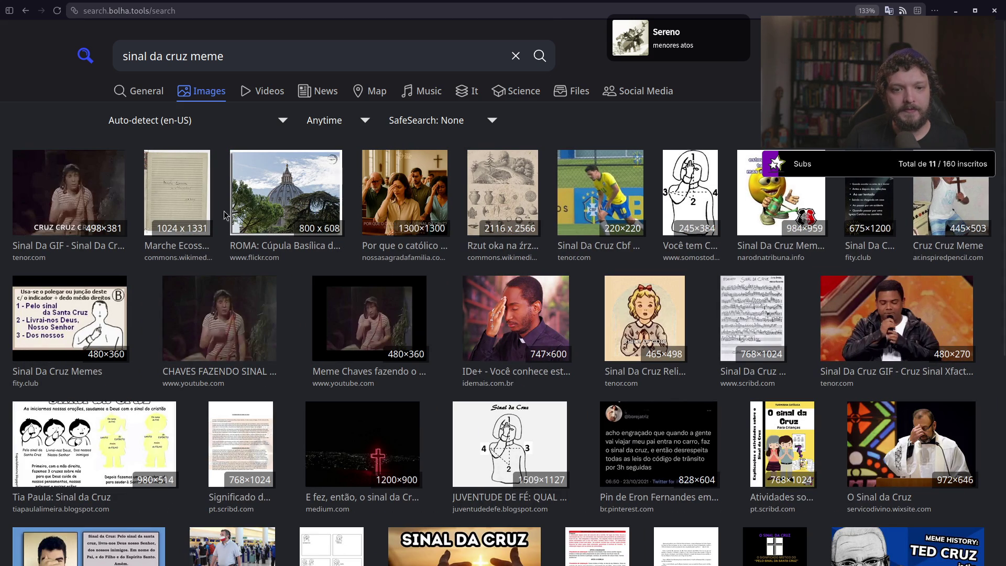
click(508, 456)
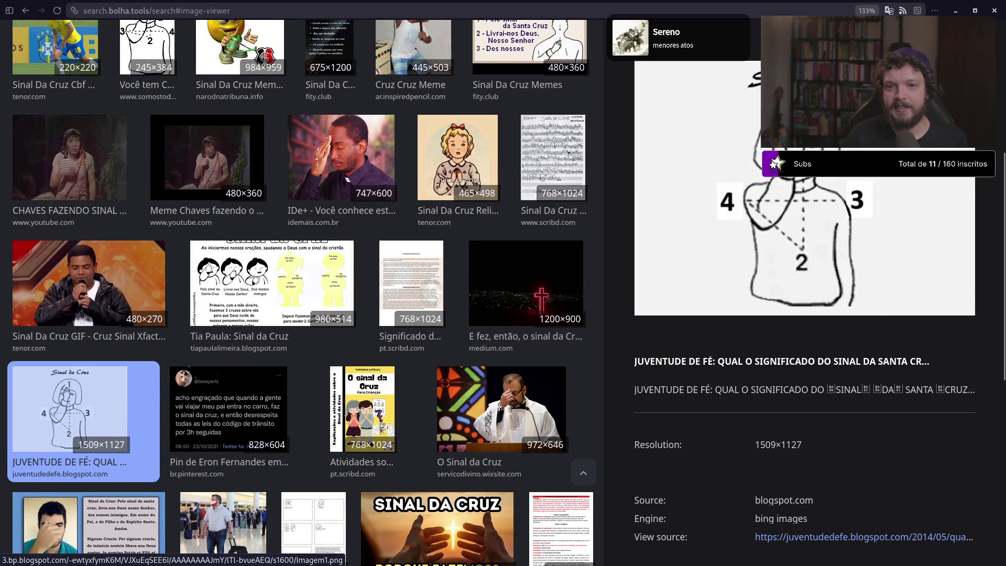
click(741, 118)
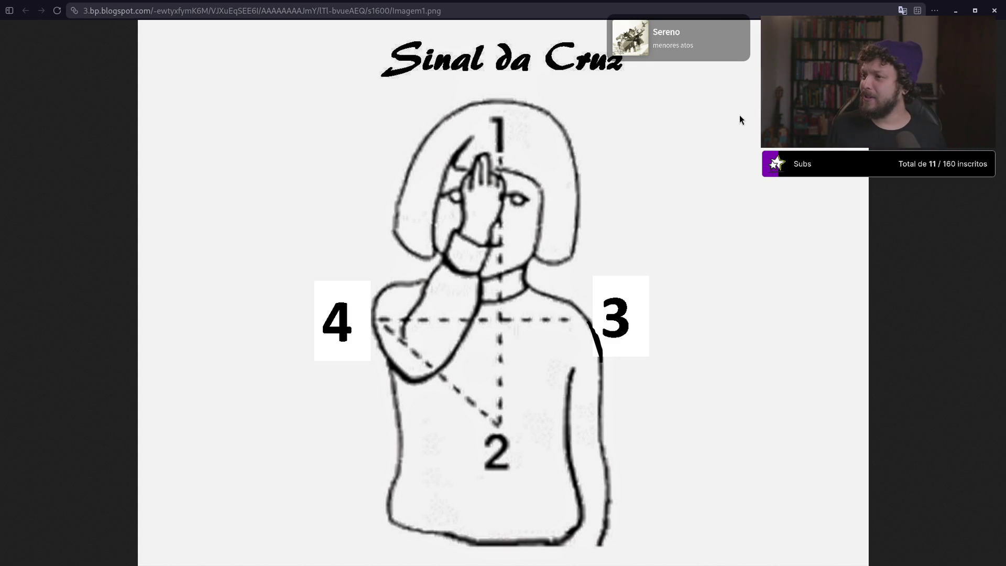
Submit a new search for 'django-res' from the address bar.
click(436, 5)
text(django-res)
key(Return)
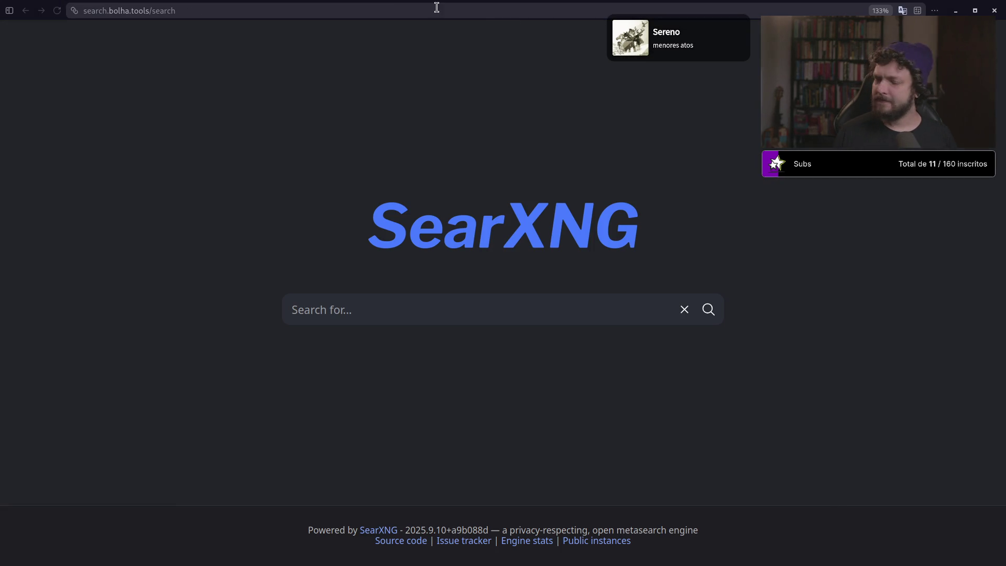
text(django-ninja)
Search django-ninja, open the Django Ninja docs intro page at django-ninja.dev, and zoom to 150%.
key(Return)
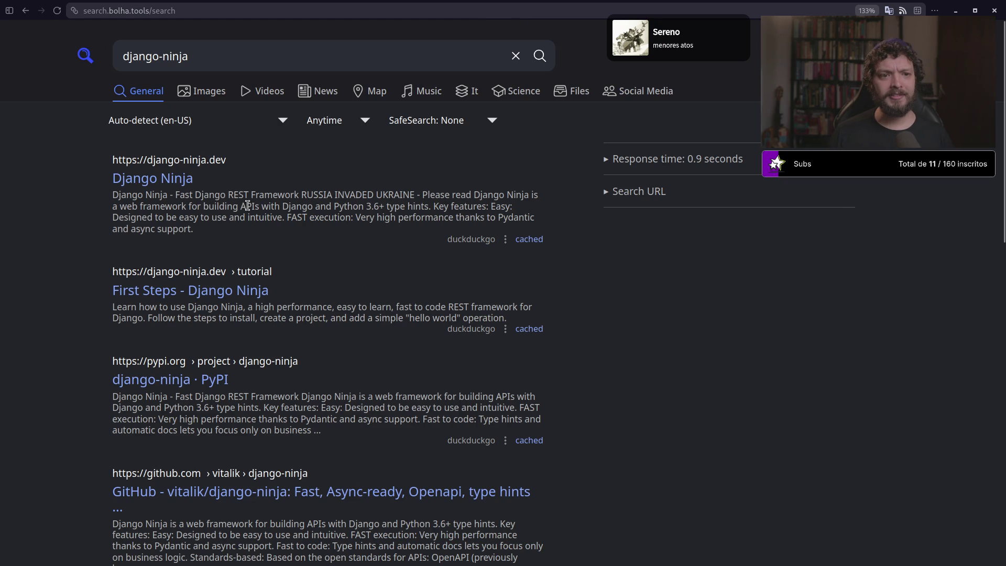
click(157, 179)
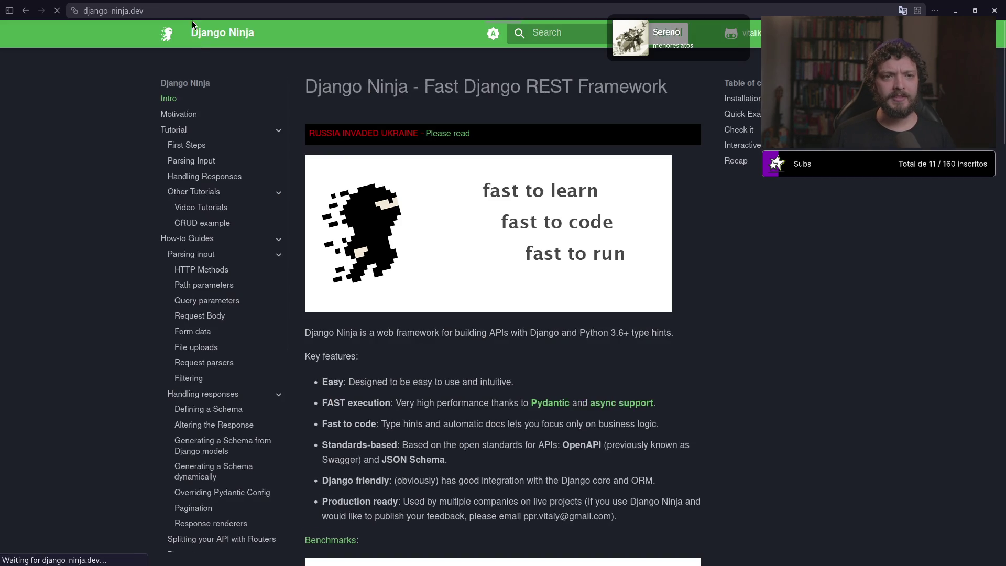
click(192, 10)
click(725, 401)
key(ctrl+plus)
key(ctrl+plus)
key(ctrl+plus)
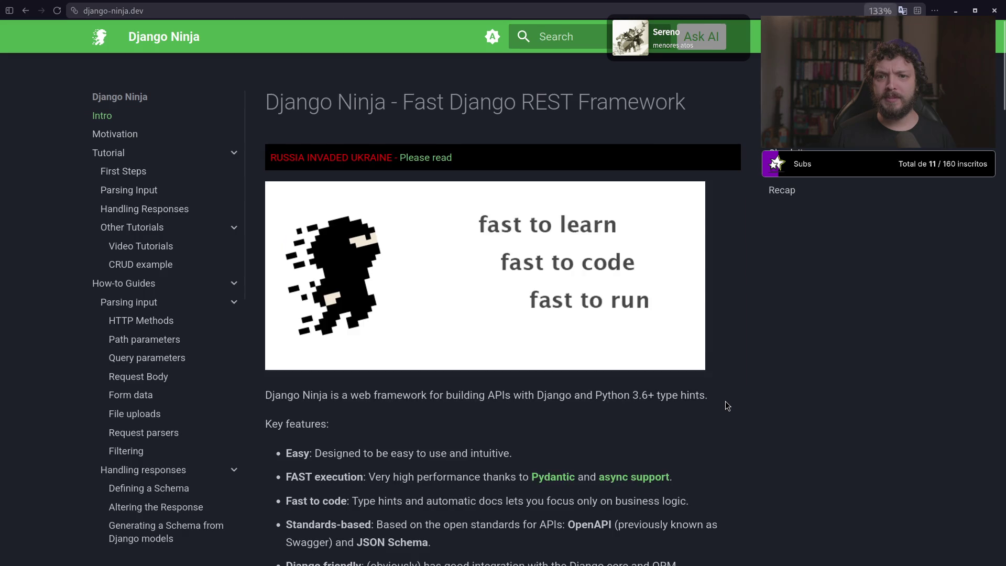
key(ctrl+plus)
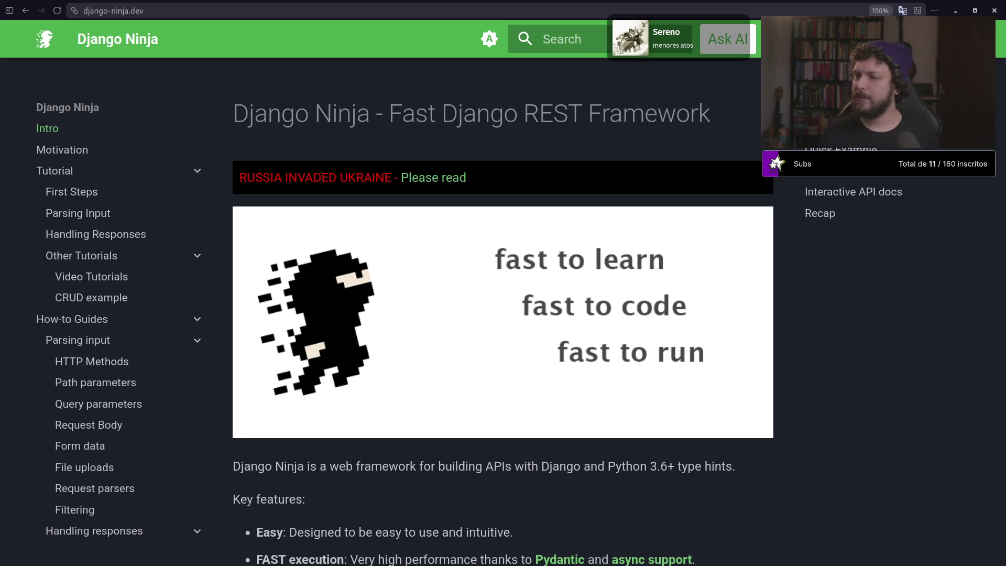
Search for 'django q2' to reach the django-q2 GitHub repository.
click(247, 11)
text(django )
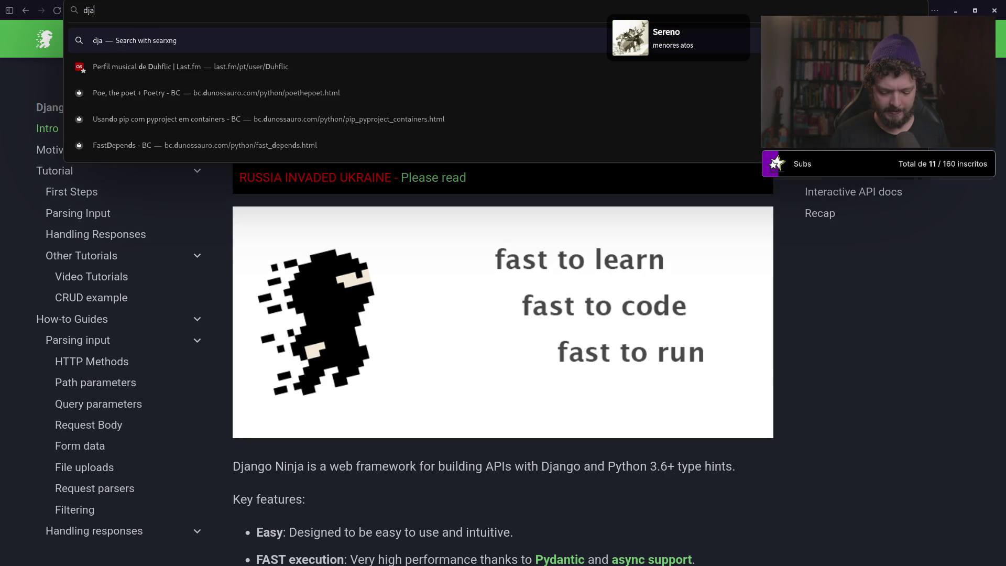
text(q2)
key(Return)
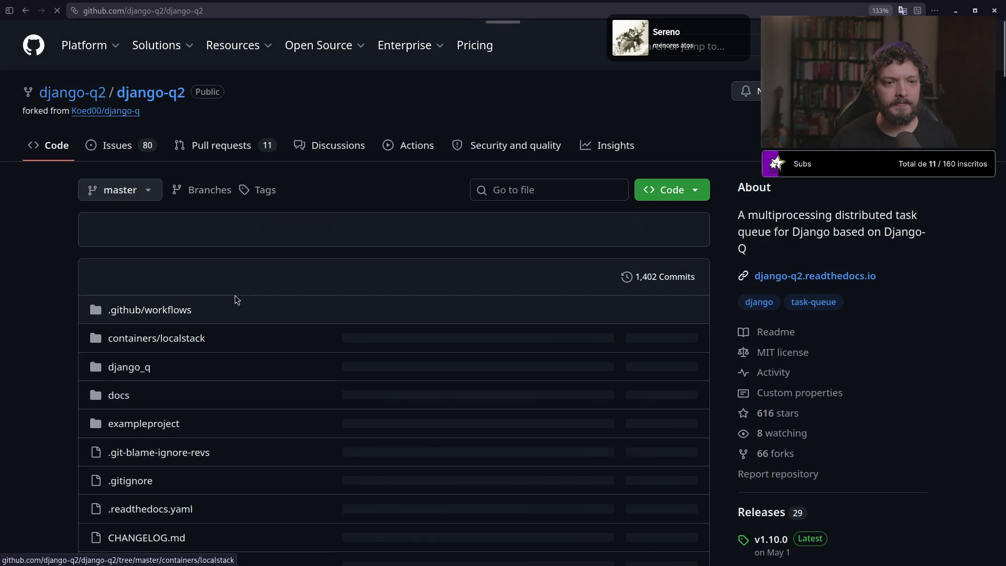
Scroll down through the django-q2 README and back up to the top.
scroll(297, 270, down, 15)
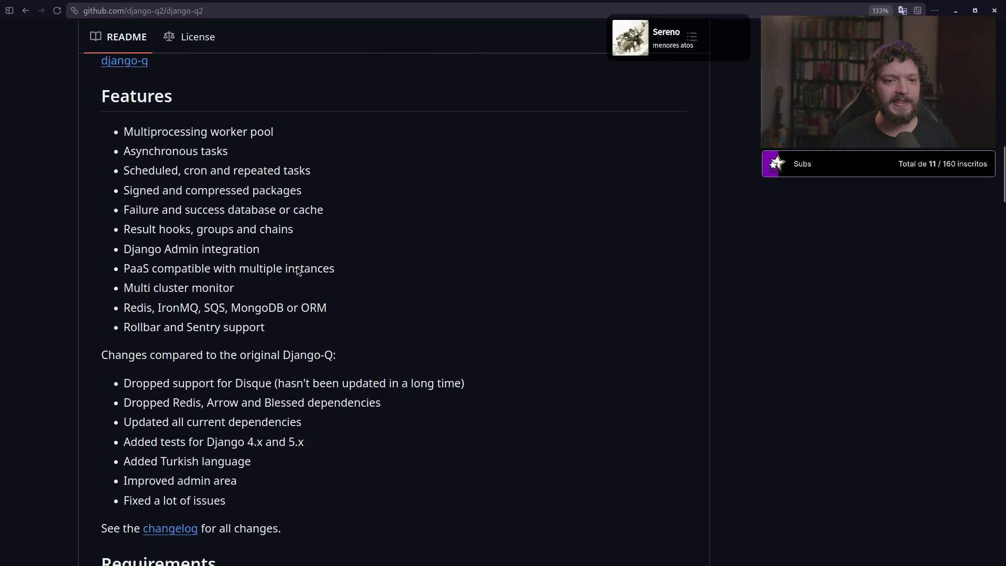
scroll(296, 266, down, 5)
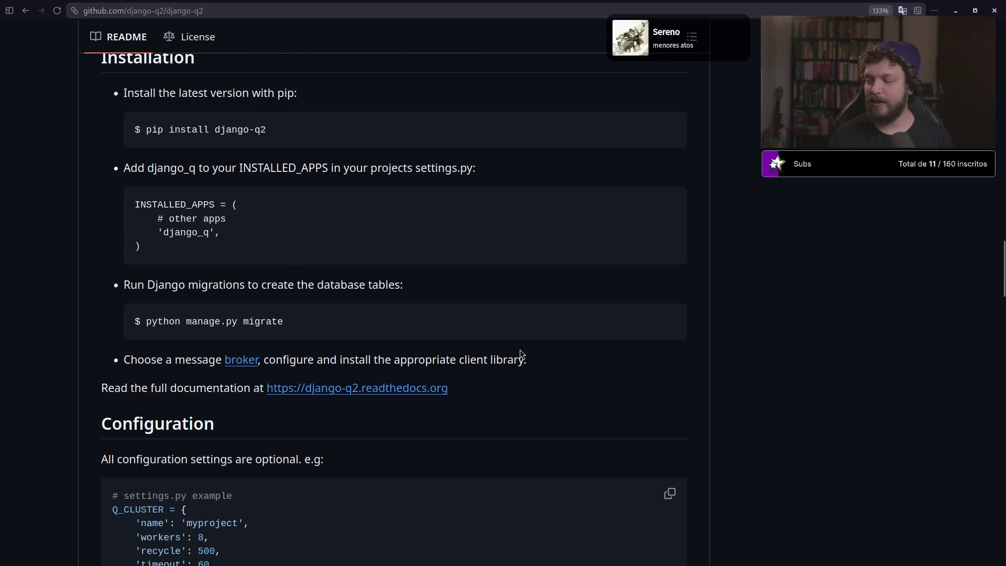
scroll(520, 353, down, 15)
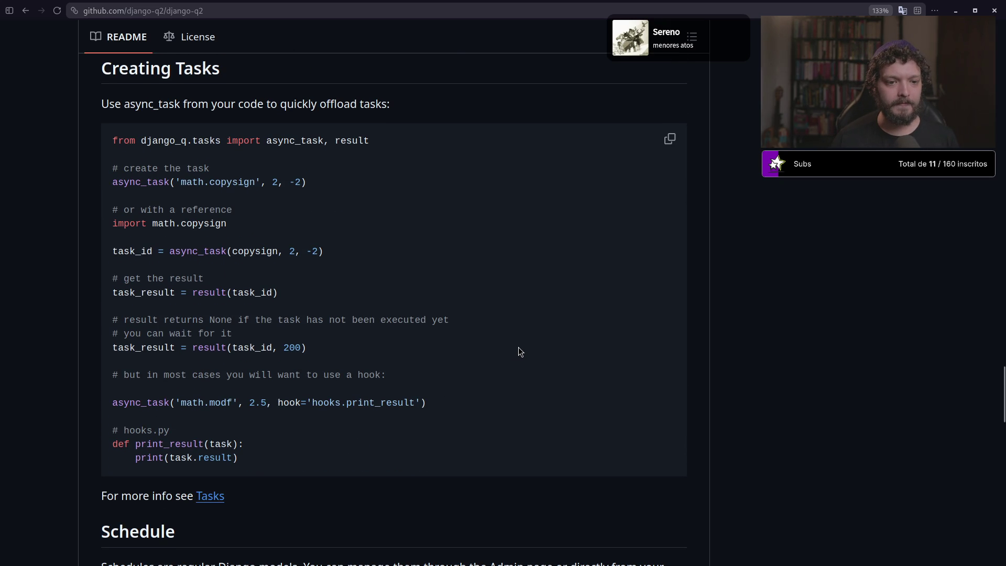
scroll(521, 352, down, 5)
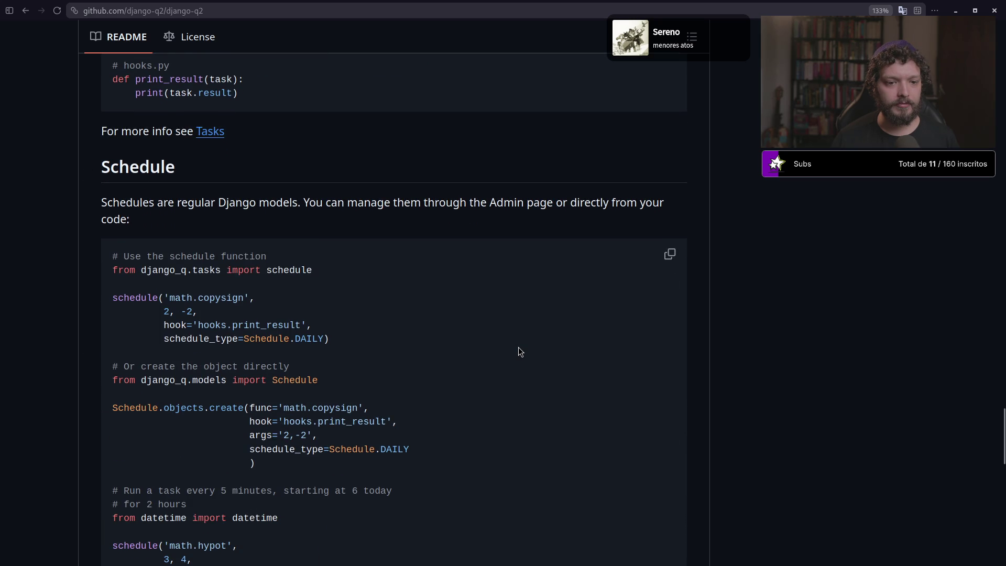
scroll(520, 352, down, 3)
scroll(520, 352, down, 10)
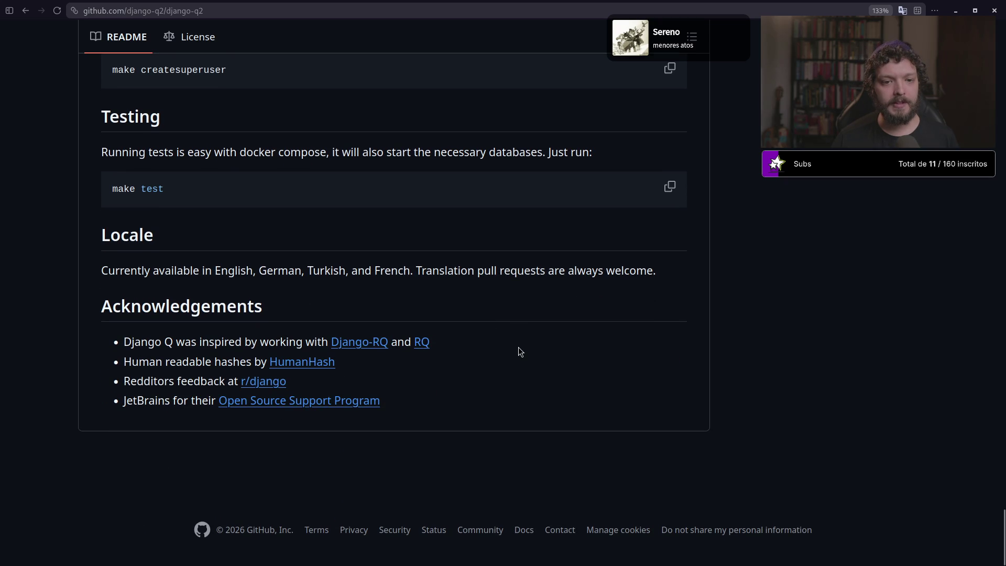
scroll(520, 351, up, 1)
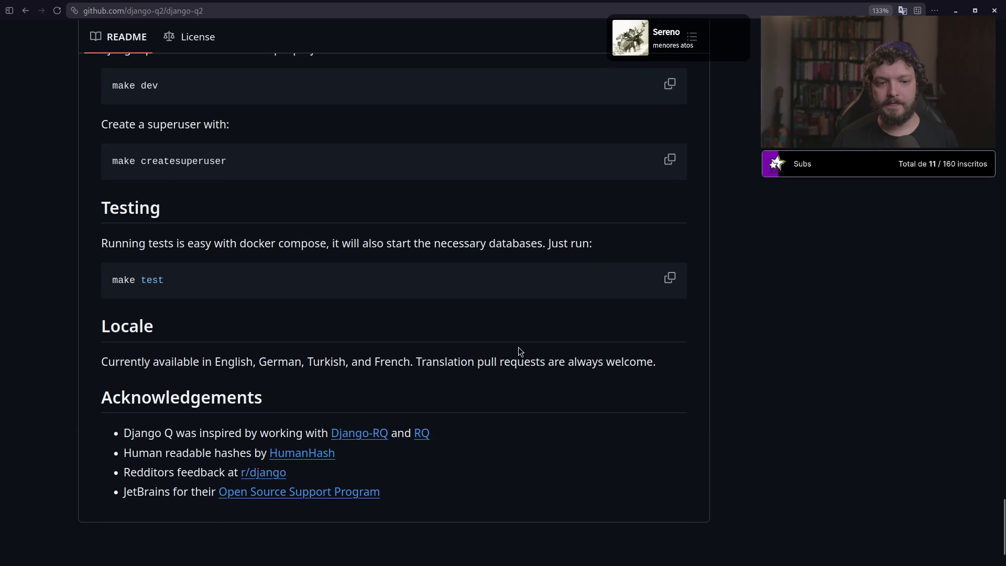
scroll(521, 352, up, 15)
scroll(521, 352, up, 20)
scroll(520, 352, up, 15)
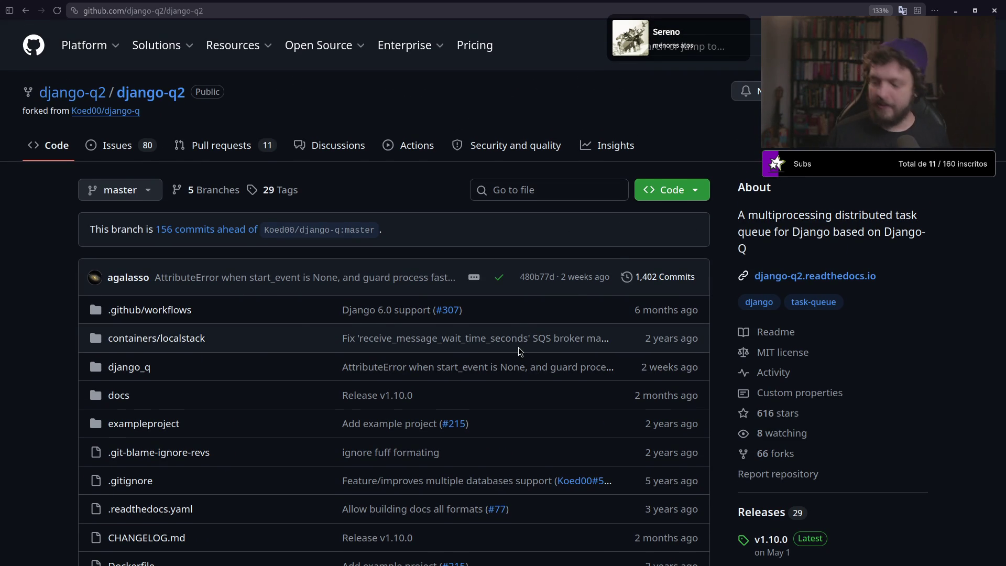
key(ctrl+l)
Search 'pytest-celery' and open the Celery 5.6.3 'Testing with Celery' documentation page.
text(celery)
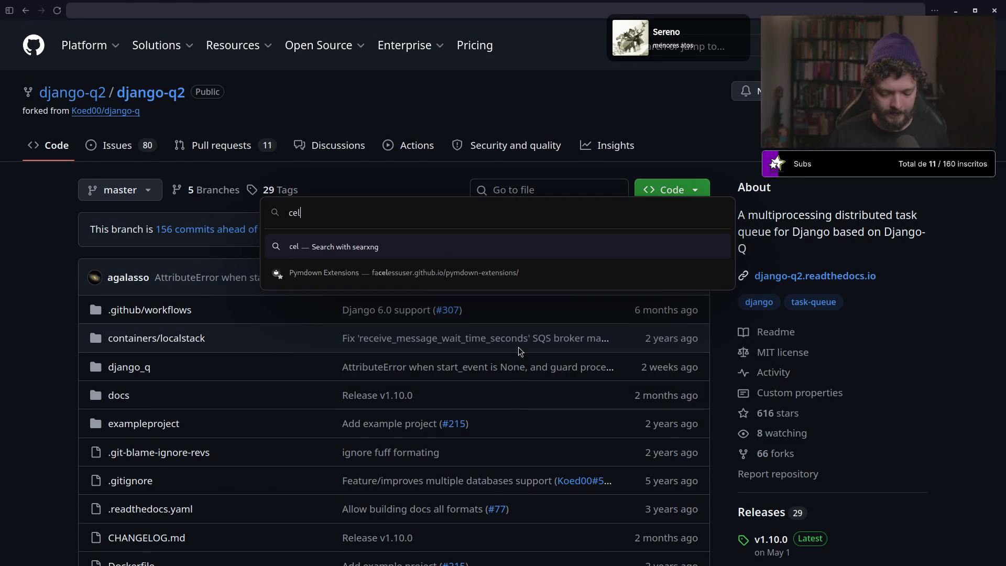
key(ctrl+a)
text(pytest-celer)
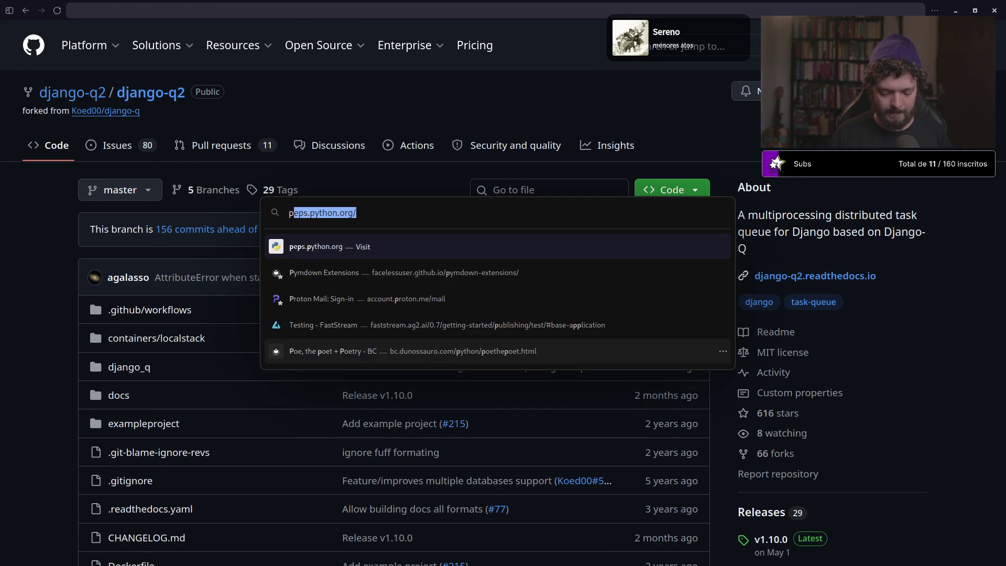
text(y)
key(Return)
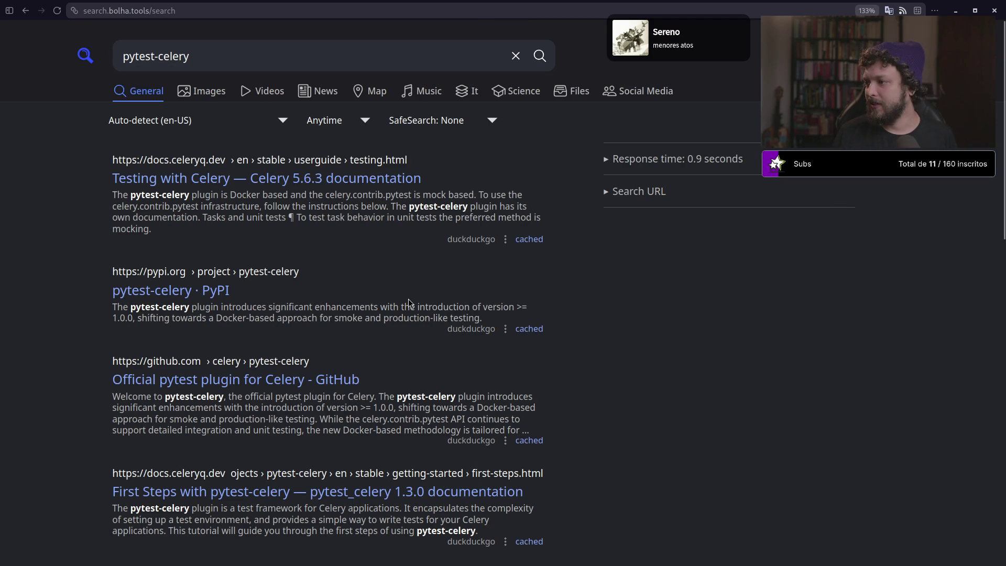
click(340, 180)
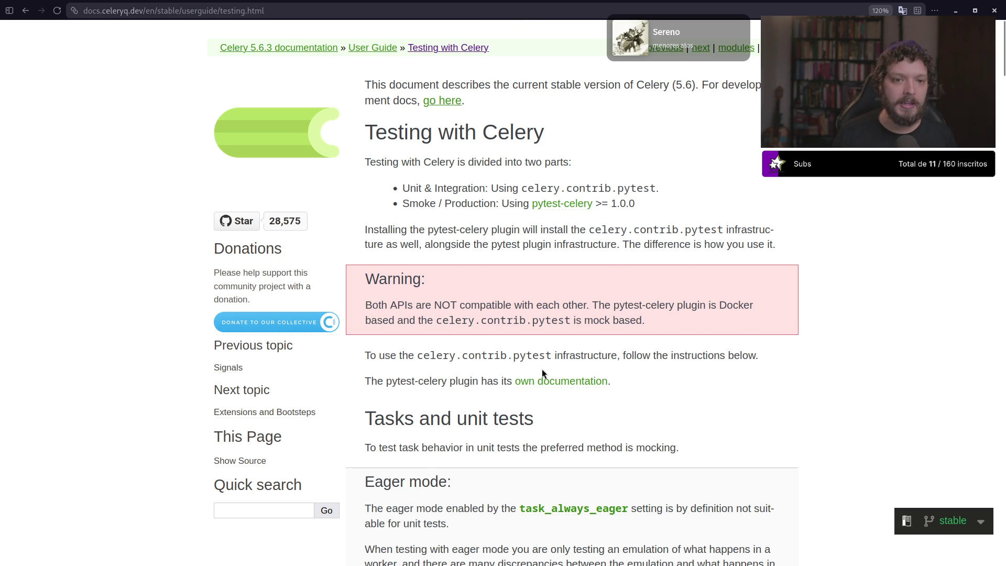
Zoom the Celery page to 133%, check its URL, and scroll through the testing examples.
key(ctrl+plus)
click(322, 9)
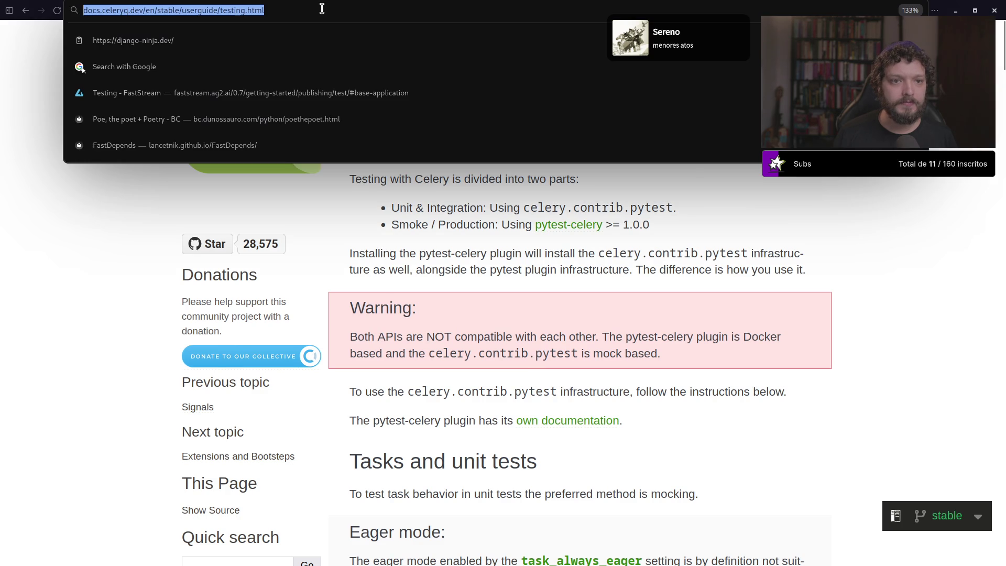
click(576, 268)
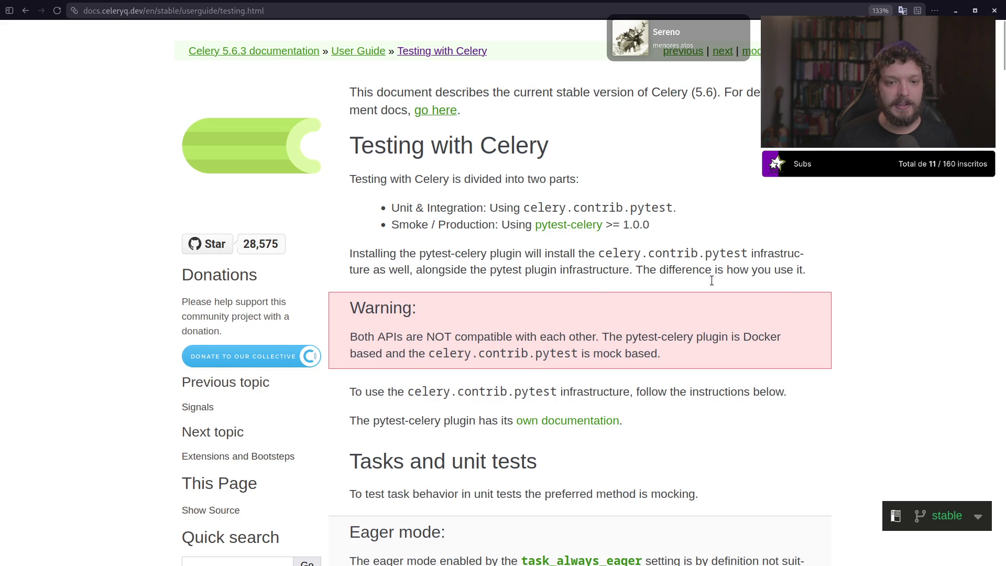
scroll(653, 332, down, 10)
scroll(654, 333, down, 5)
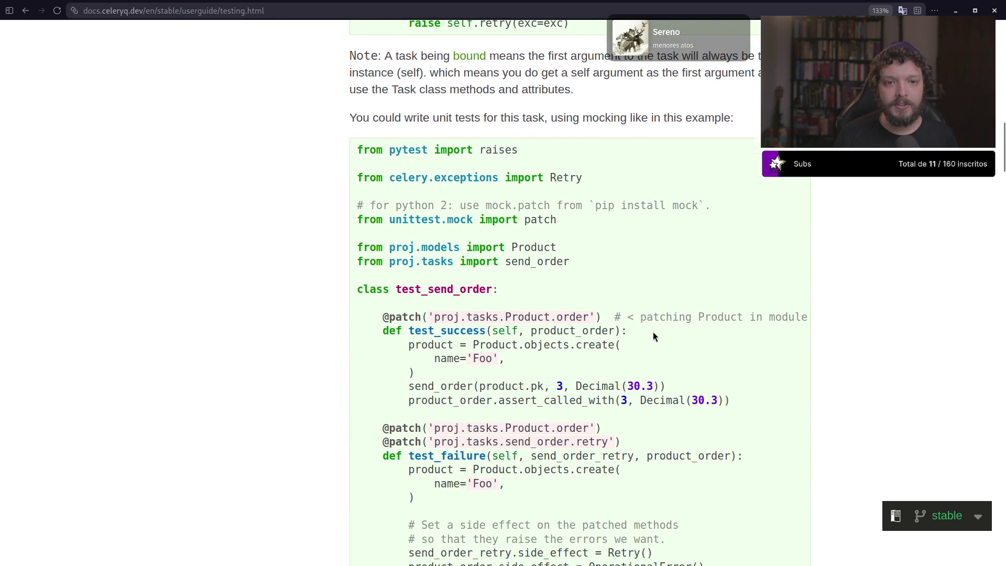
scroll(653, 331, up, 15)
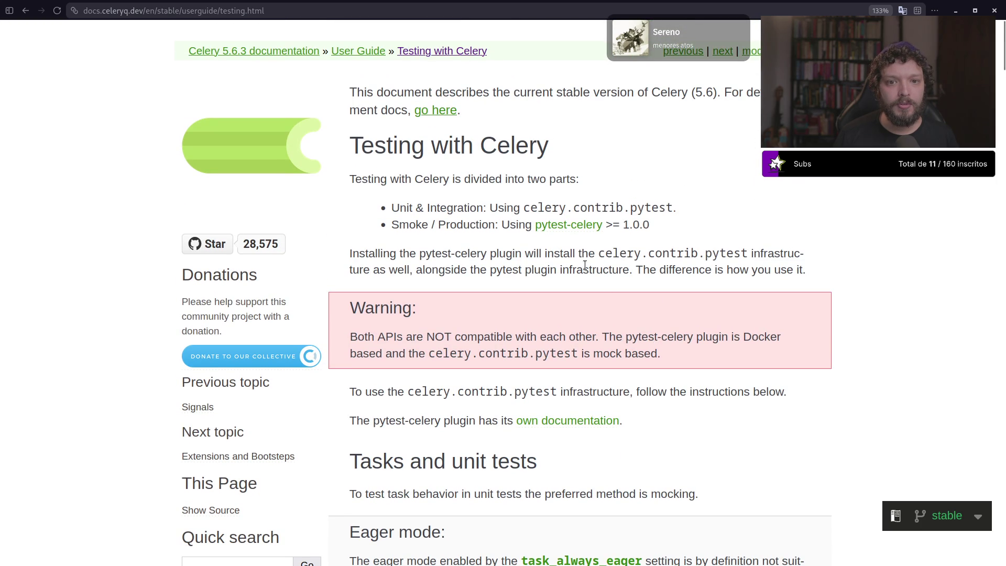
Open the pytest-celery package page and its readthedocs documentation, checking the docs URL.
click(566, 225)
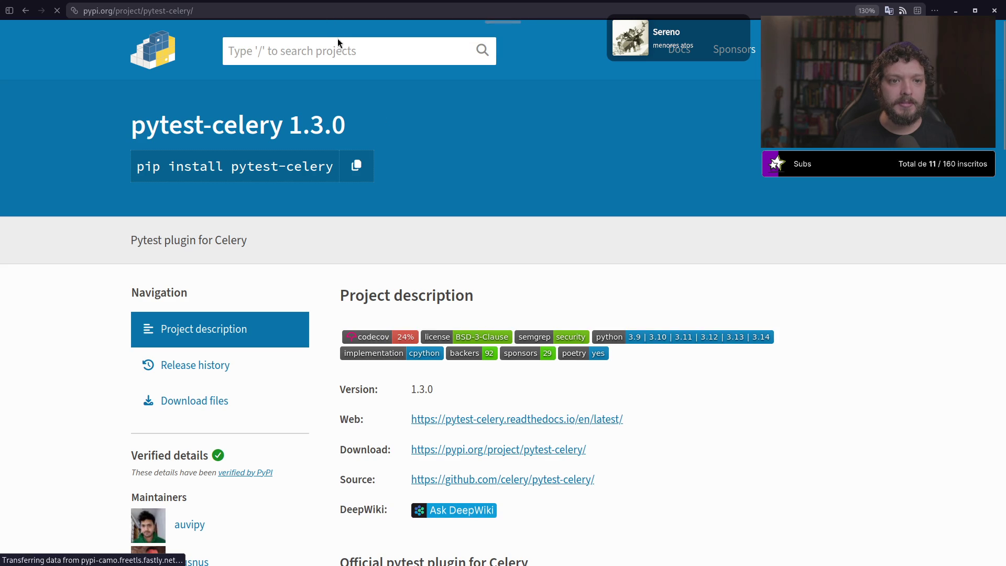
click(490, 419)
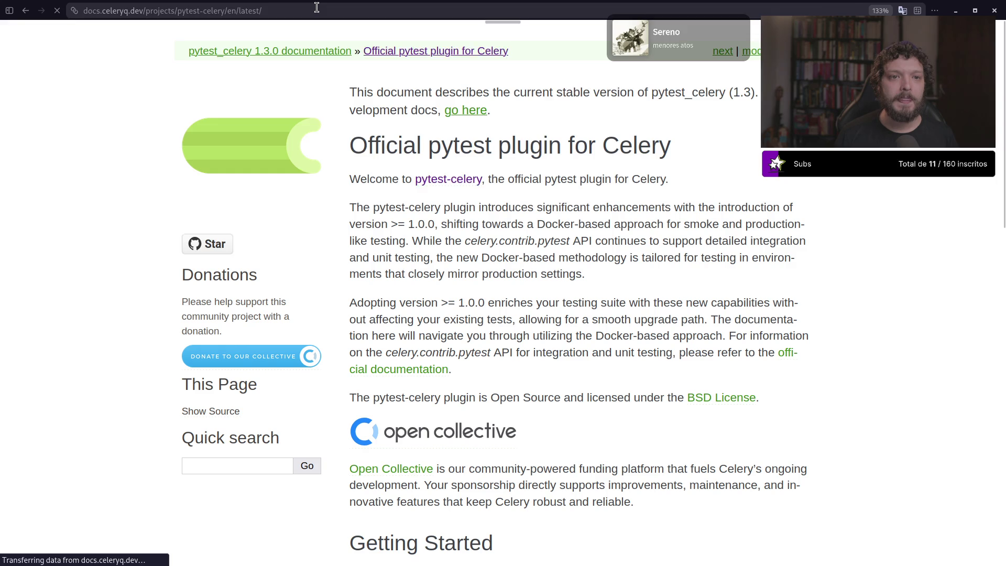
click(316, 8)
key(Escape)
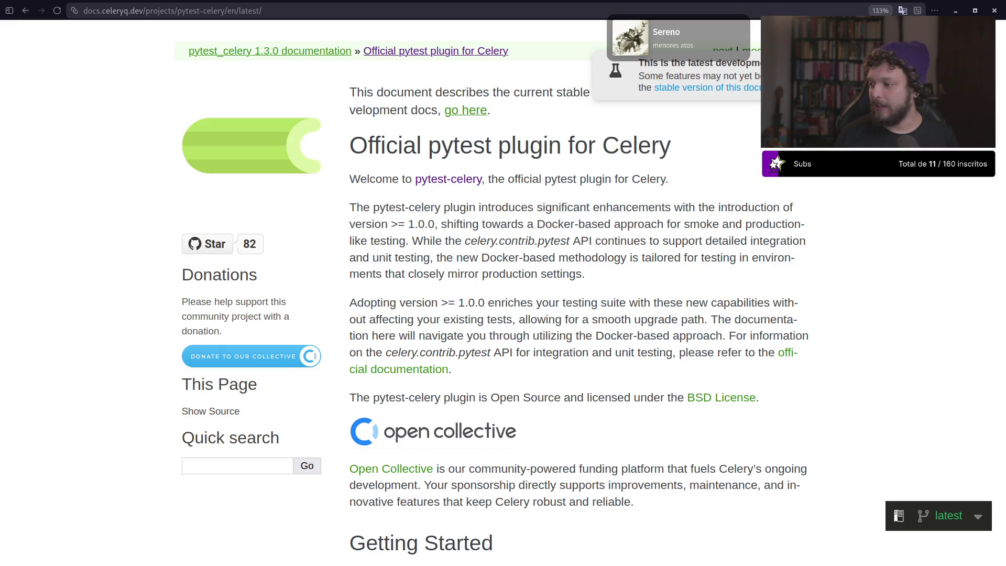
scroll(682, 349, down, 10)
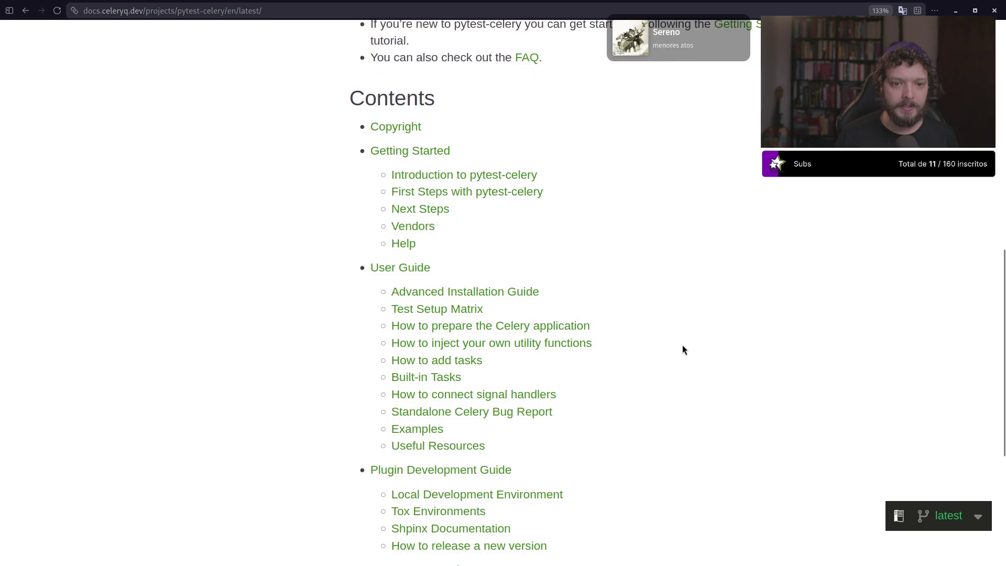
scroll(683, 349, up, 10)
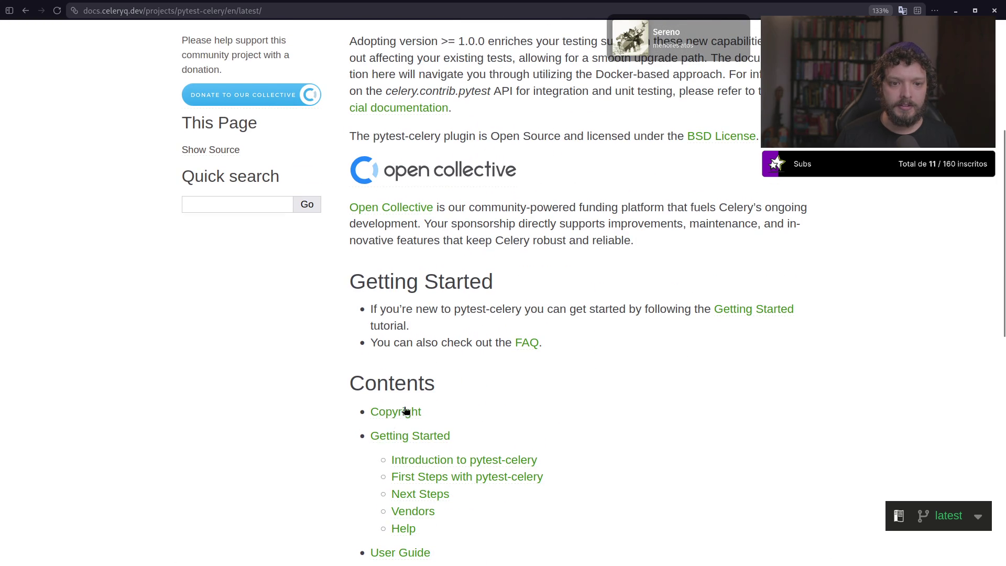
Go via Getting Started to Introduction to pytest-celery and read down to the installation options.
click(389, 437)
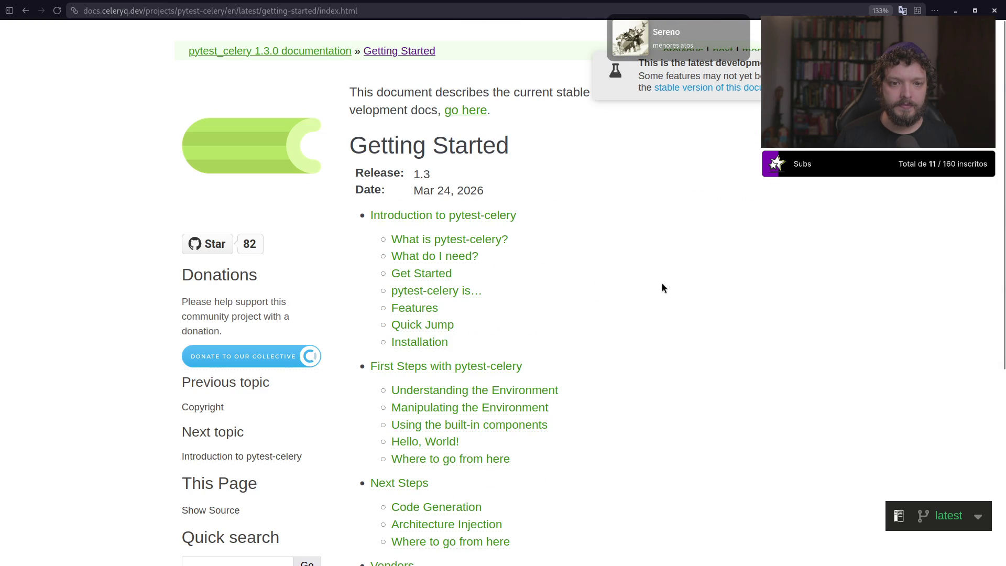
scroll(662, 283, down, 5)
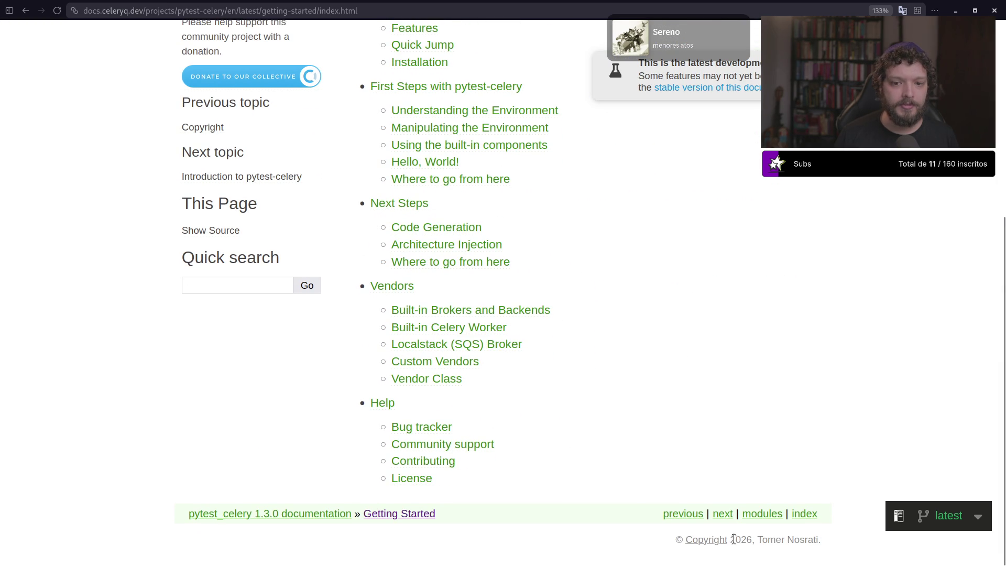
click(724, 515)
scroll(568, 344, down, 20)
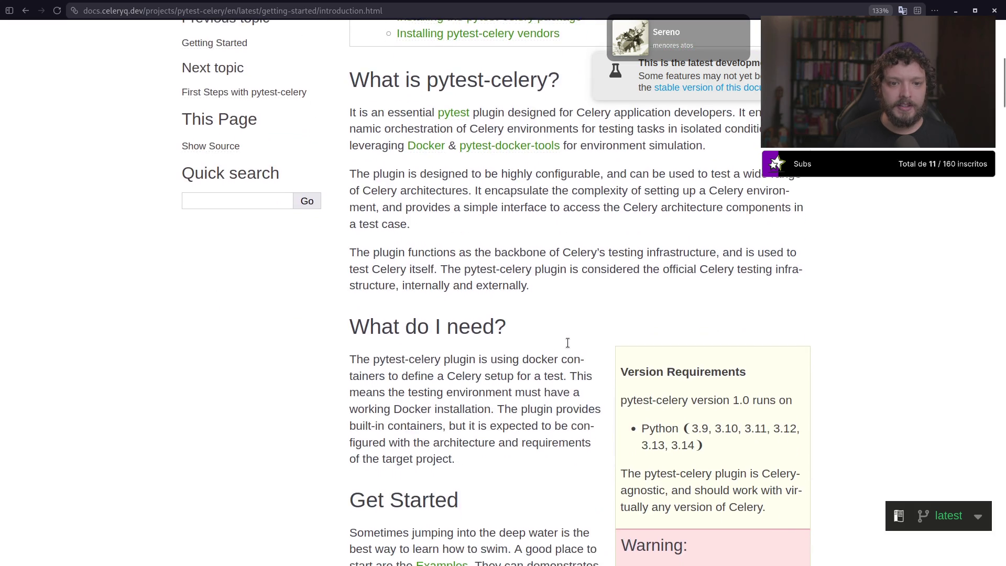
scroll(568, 344, down, 20)
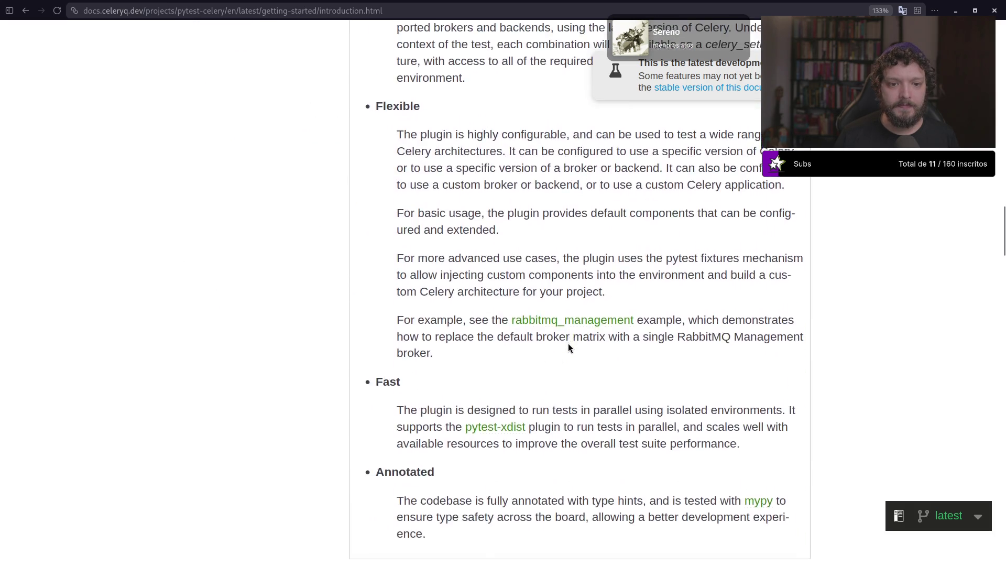
scroll(568, 344, down, 20)
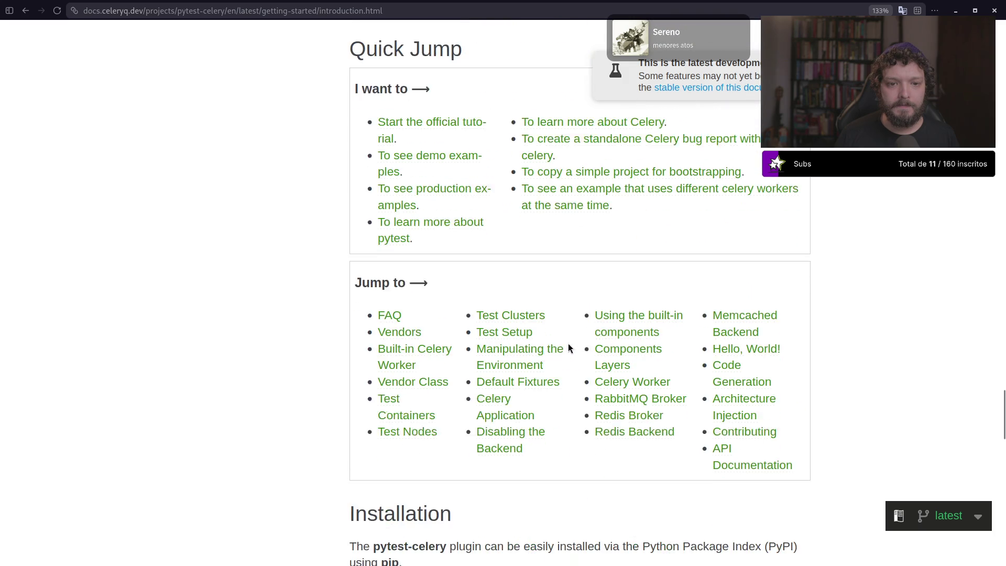
scroll(570, 348, down, 10)
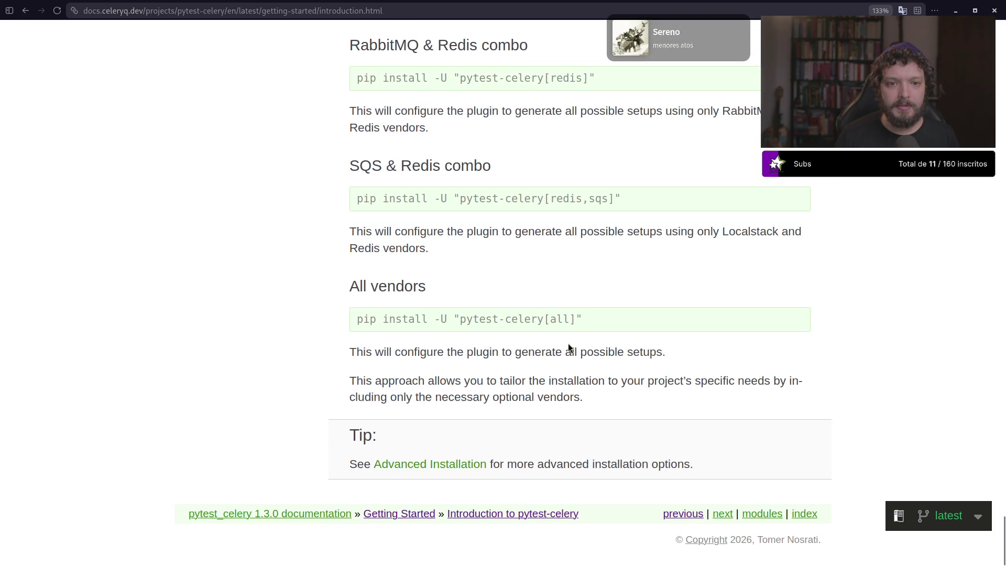
Open First Steps with pytest-celery and read down to the Celery Application default_worker_app section.
click(732, 515)
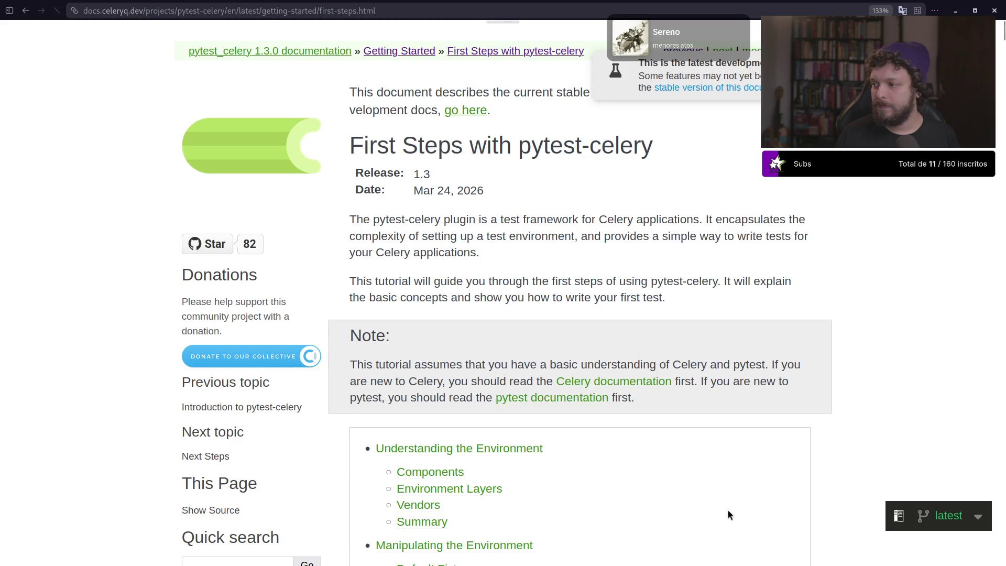
scroll(615, 341, down, 10)
scroll(616, 342, down, 15)
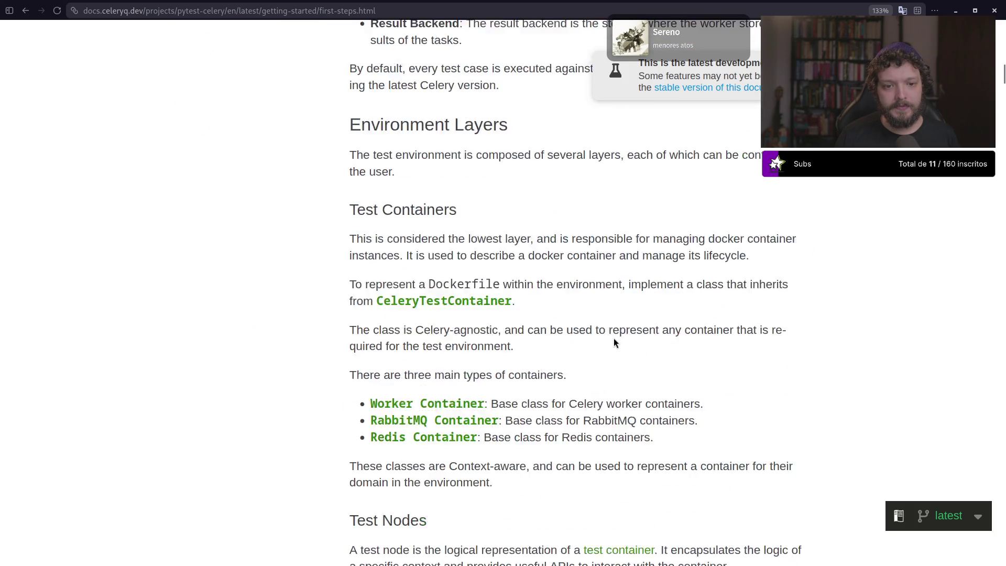
scroll(614, 338, down, 12)
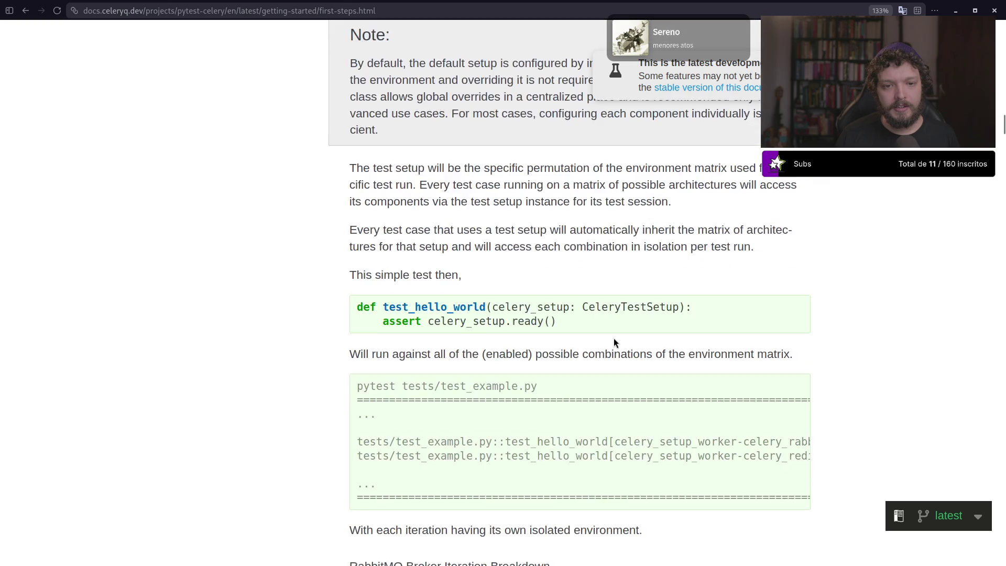
scroll(614, 338, up, 3)
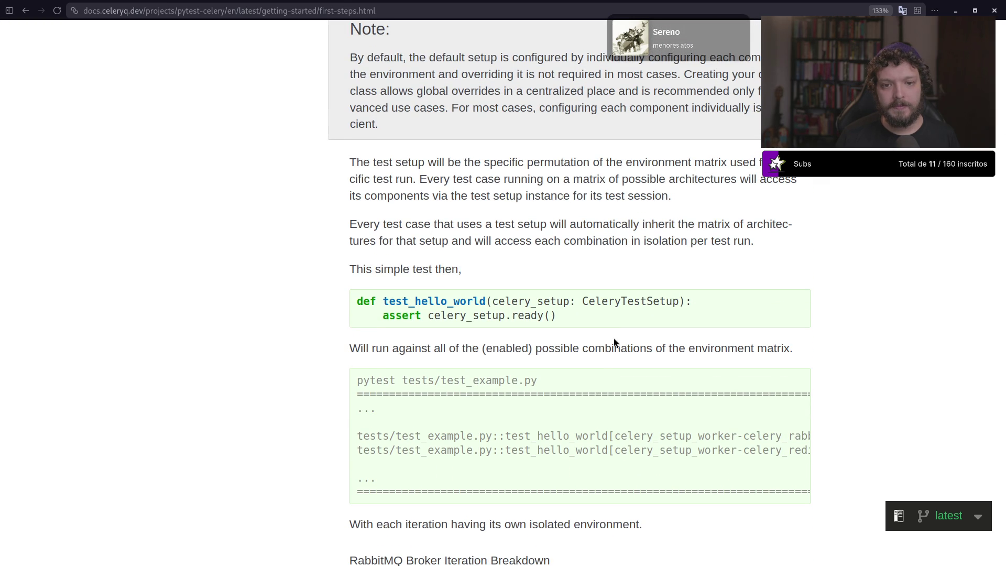
scroll(614, 342, down, 3)
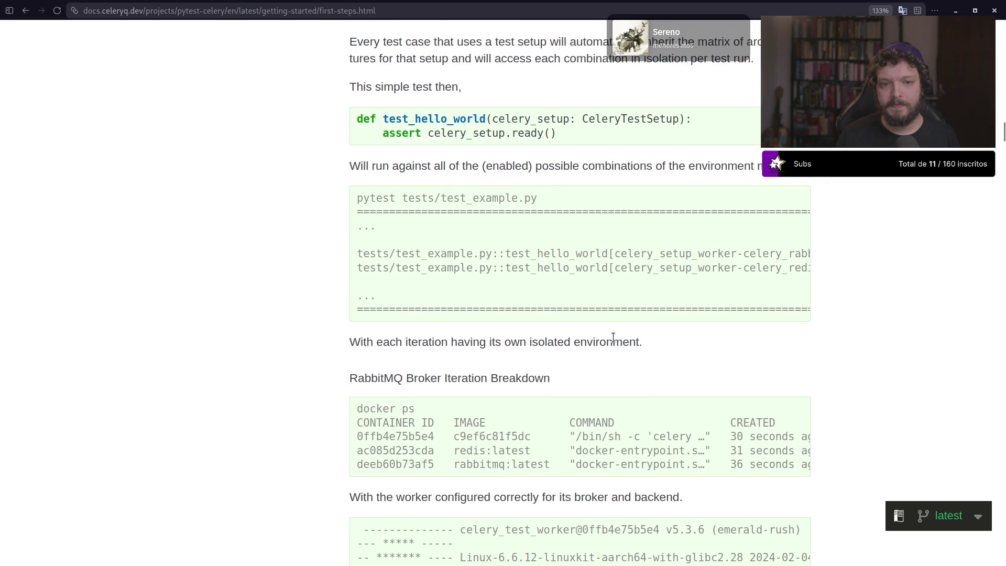
scroll(614, 338, up, 2)
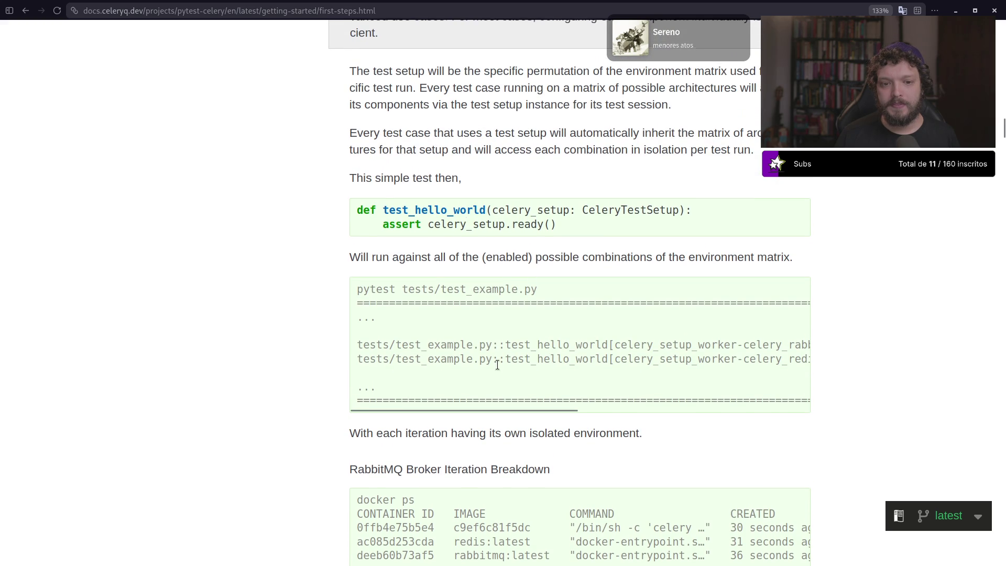
scroll(497, 365, down, 20)
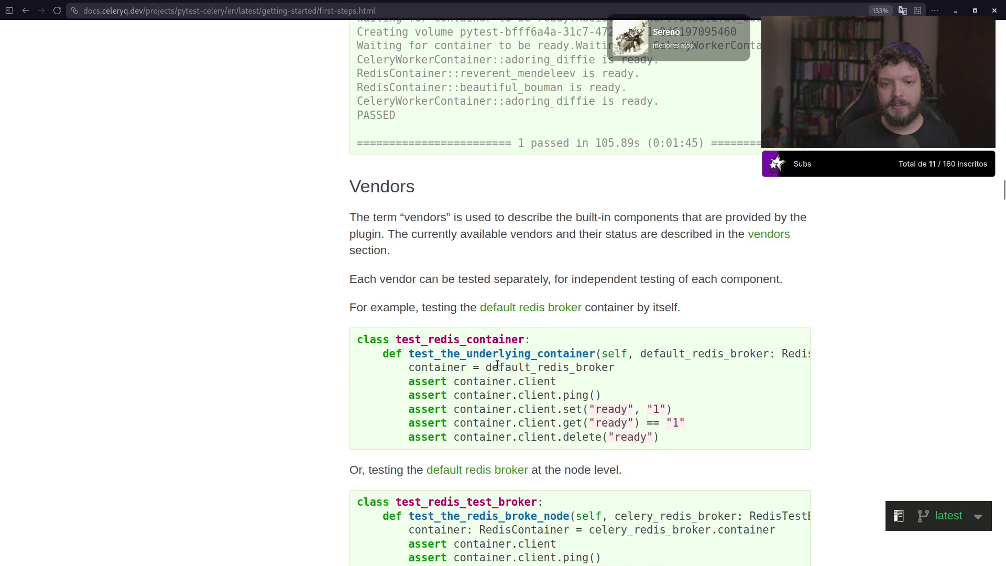
scroll(498, 366, down, 5)
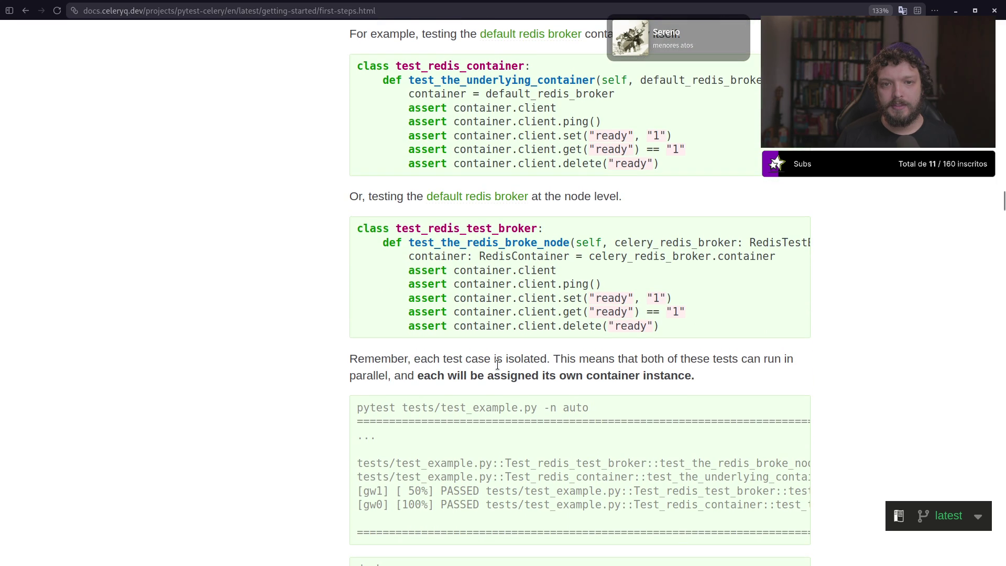
scroll(497, 365, down, 20)
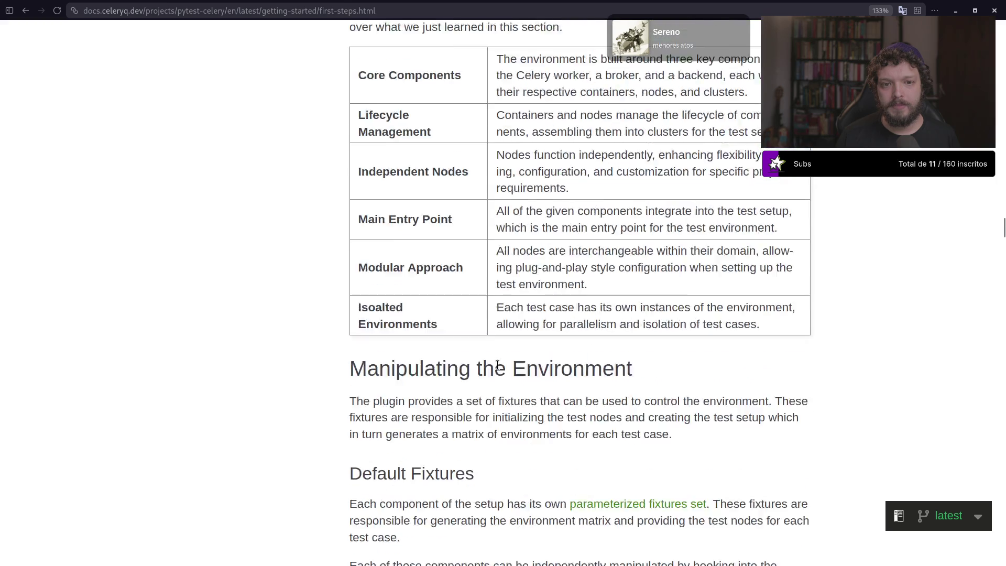
scroll(498, 366, down, 2)
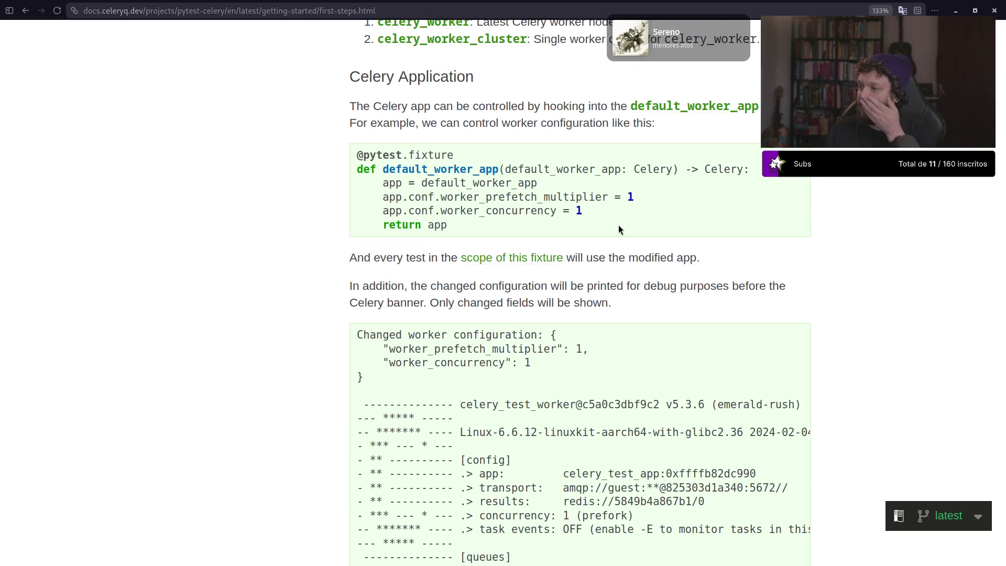
scroll(630, 299, up, 2)
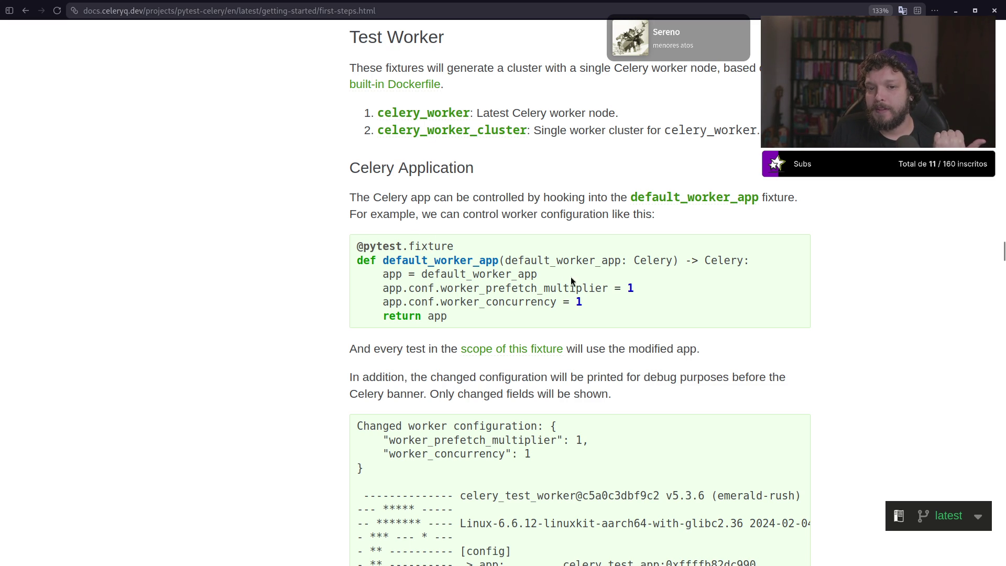
double_click(559, 263)
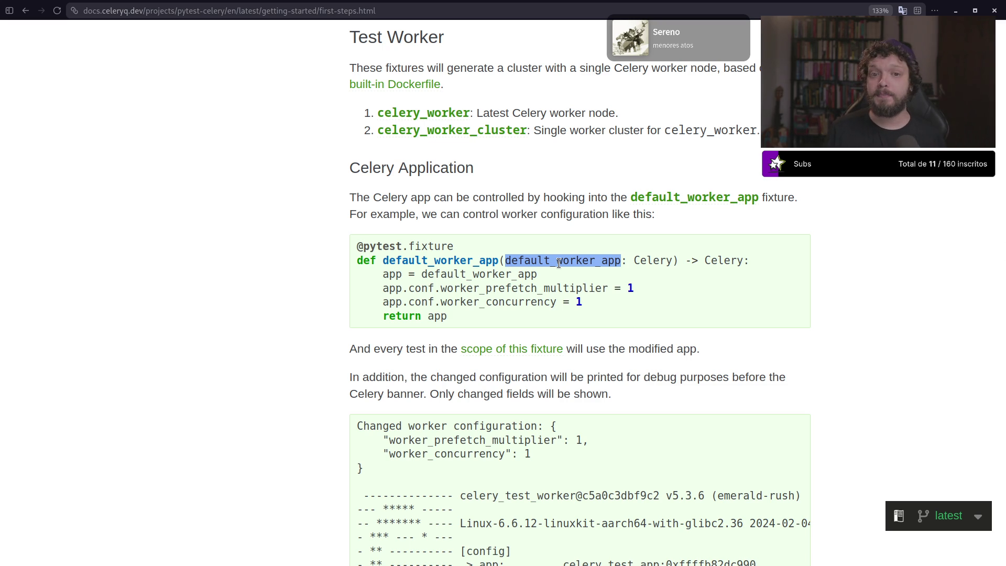
scroll(559, 263, up, 3)
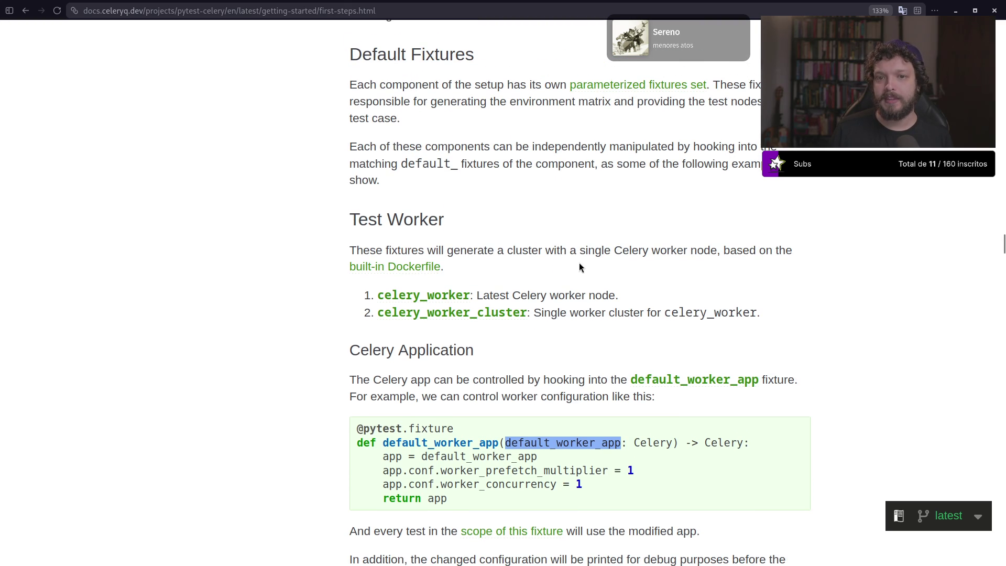
scroll(580, 264, up, 15)
scroll(595, 240, up, 10)
scroll(594, 238, down, 3)
scroll(594, 238, up, 10)
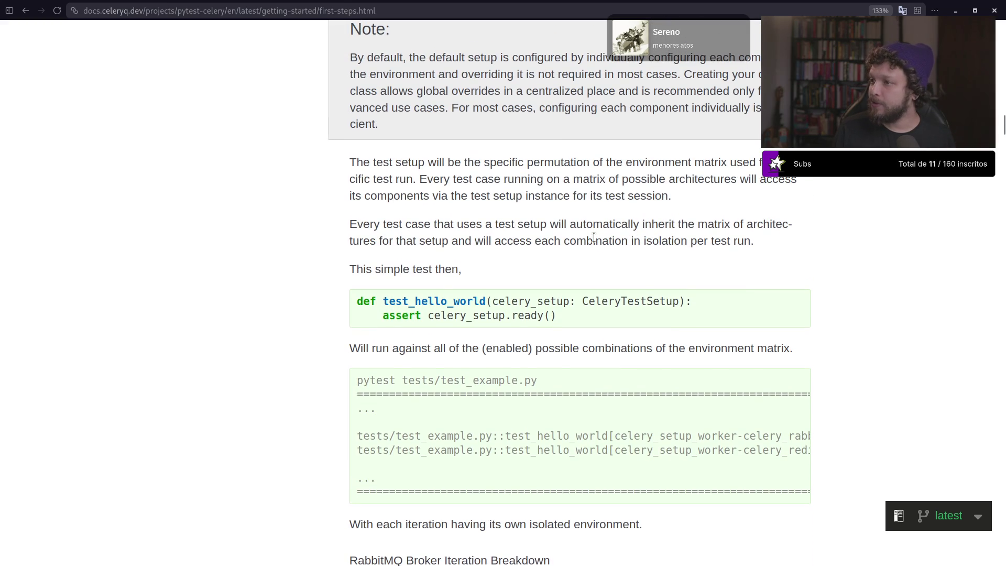
scroll(594, 237, down, 3)
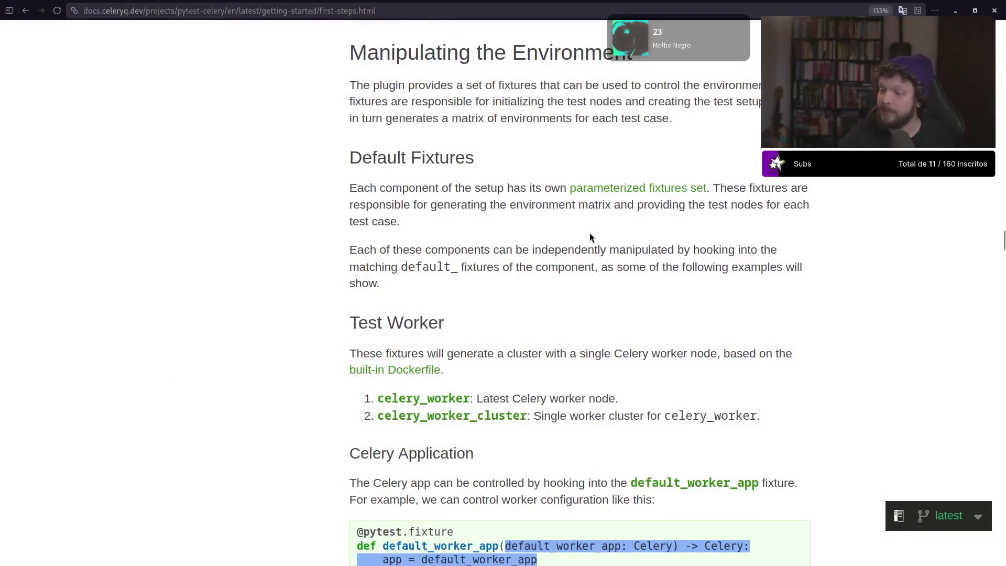
scroll(590, 236, down, 15)
scroll(590, 292, down, 20)
scroll(592, 294, down, 20)
scroll(590, 293, down, 3)
scroll(590, 292, up, 6)
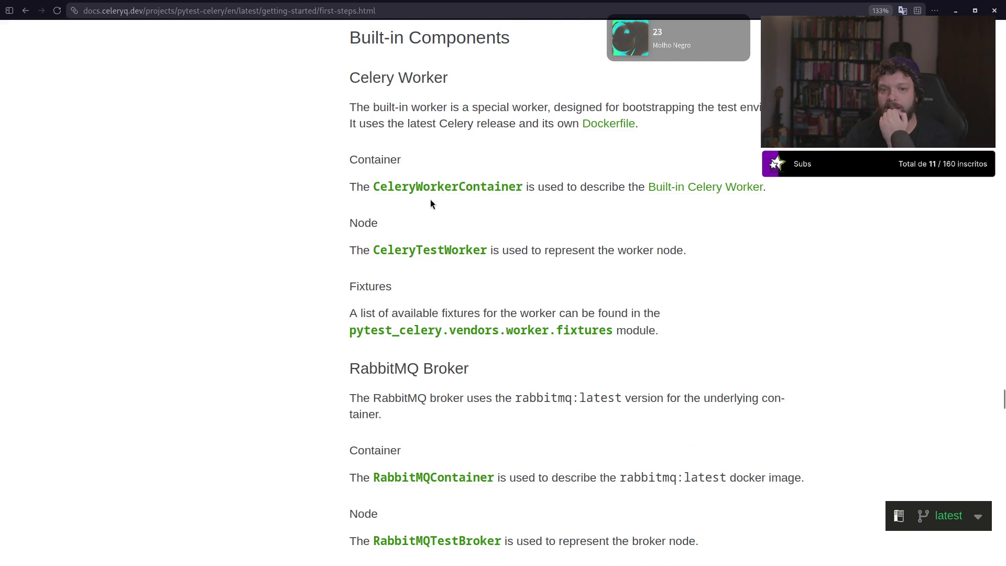
triple_click(592, 187)
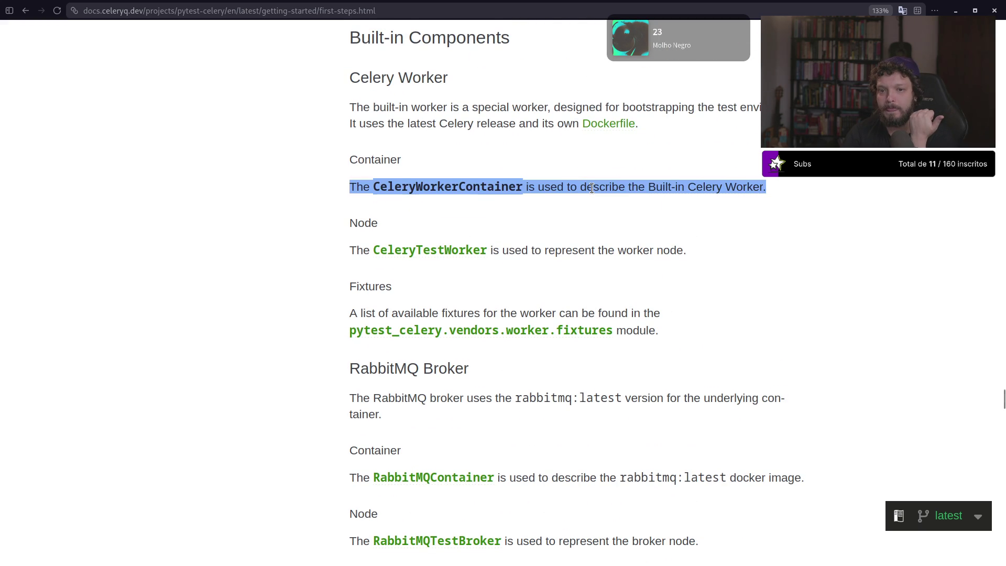
click(550, 137)
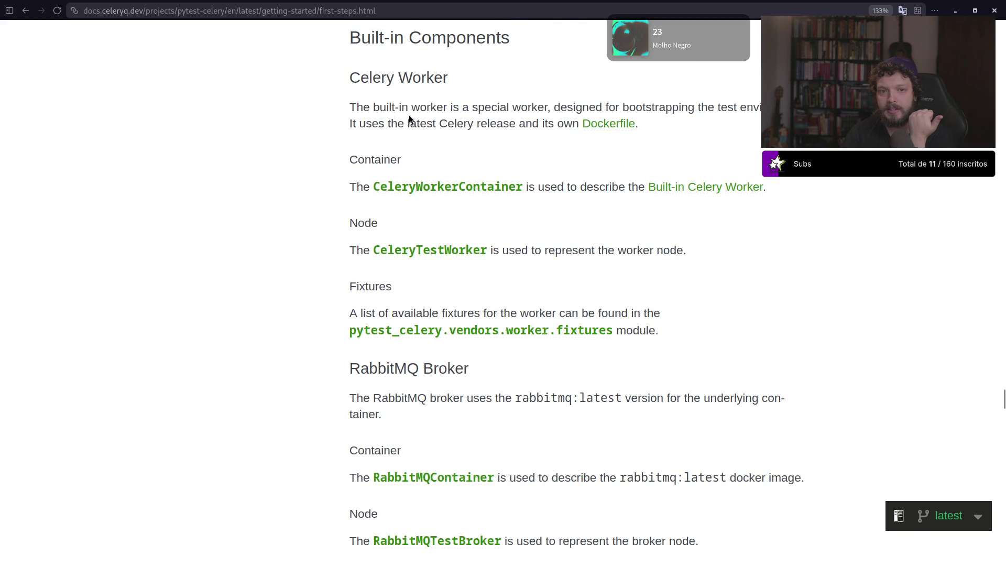
drag(411, 120, 696, 148)
click(624, 125)
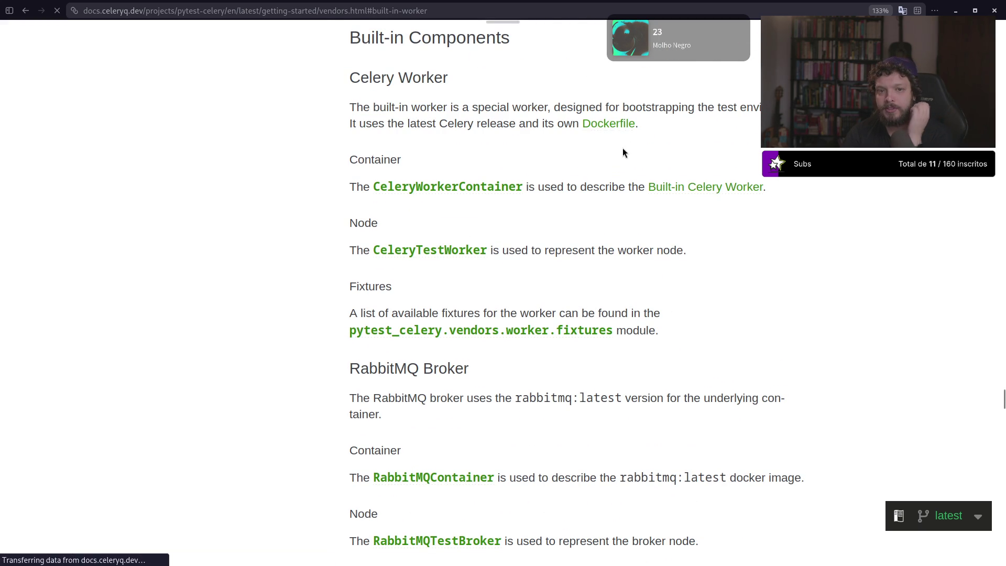
scroll(452, 245, down, 5)
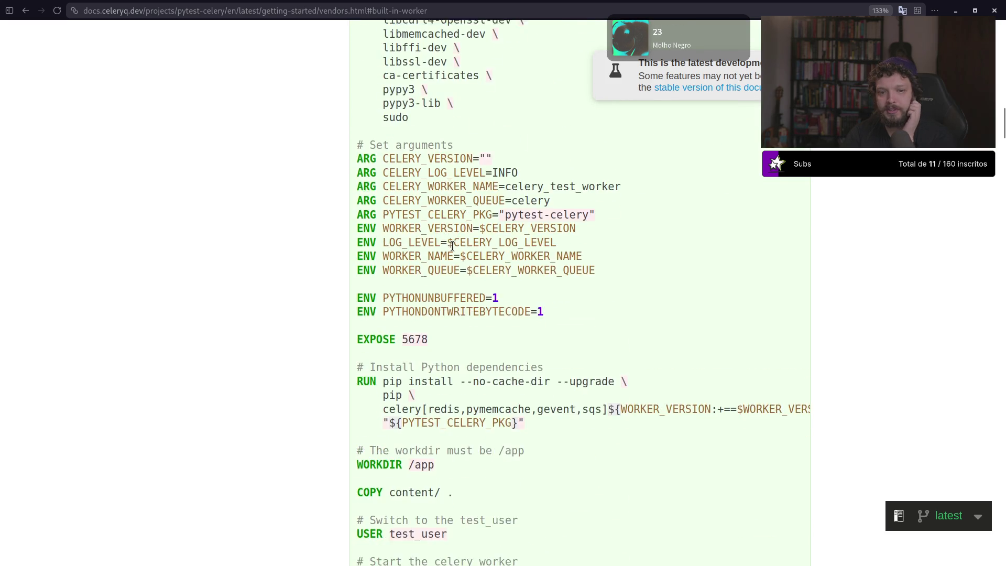
scroll(452, 245, down, 5)
key(alt+Left)
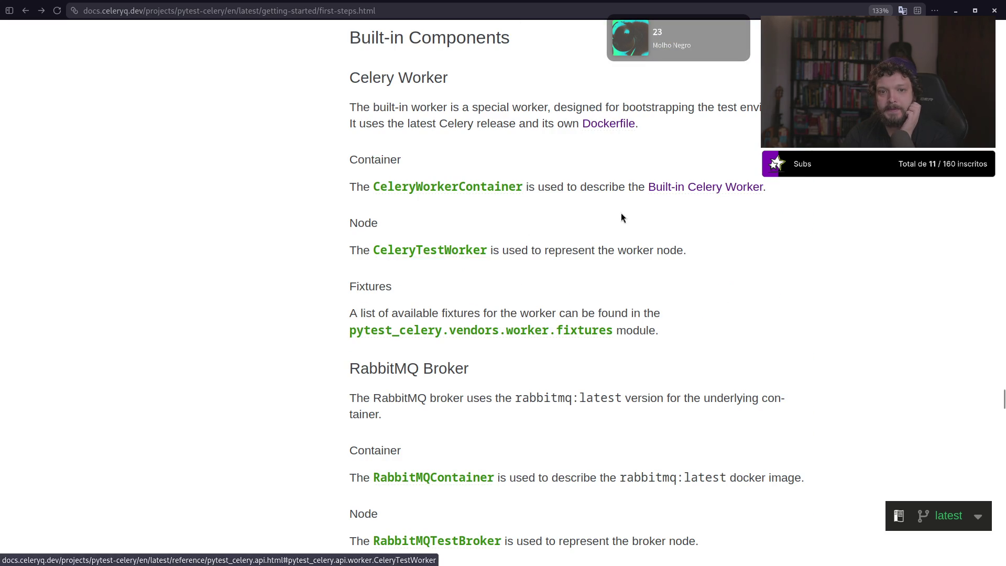
triple_click(537, 250)
click(538, 250)
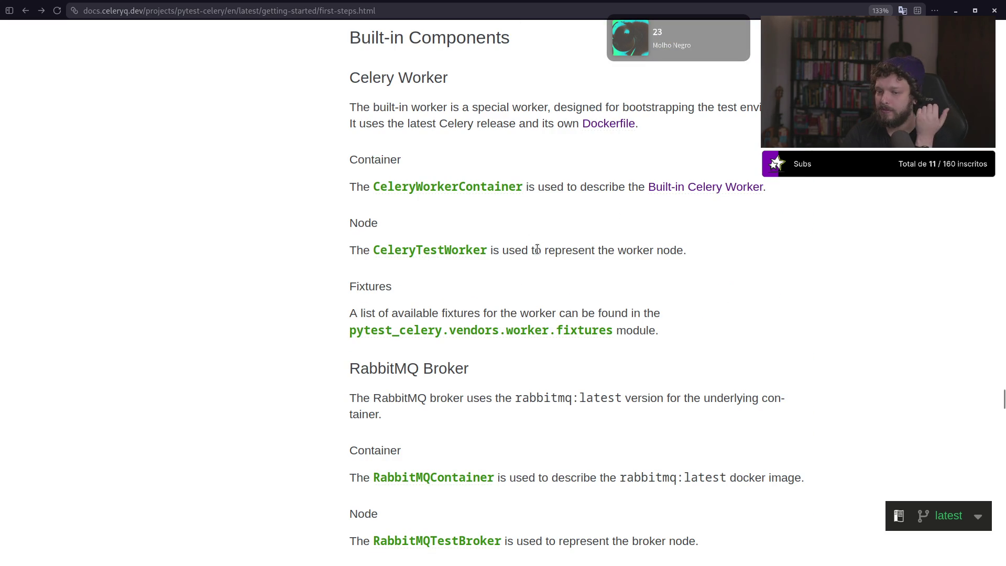
triple_click(537, 250)
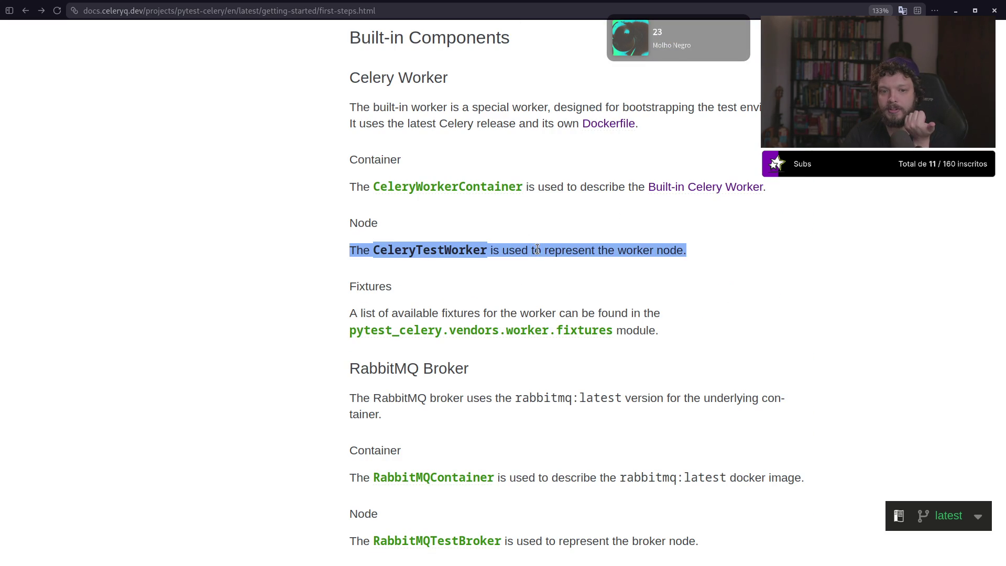
click(537, 250)
scroll(344, 189, down, 4)
drag(344, 186, 446, 207)
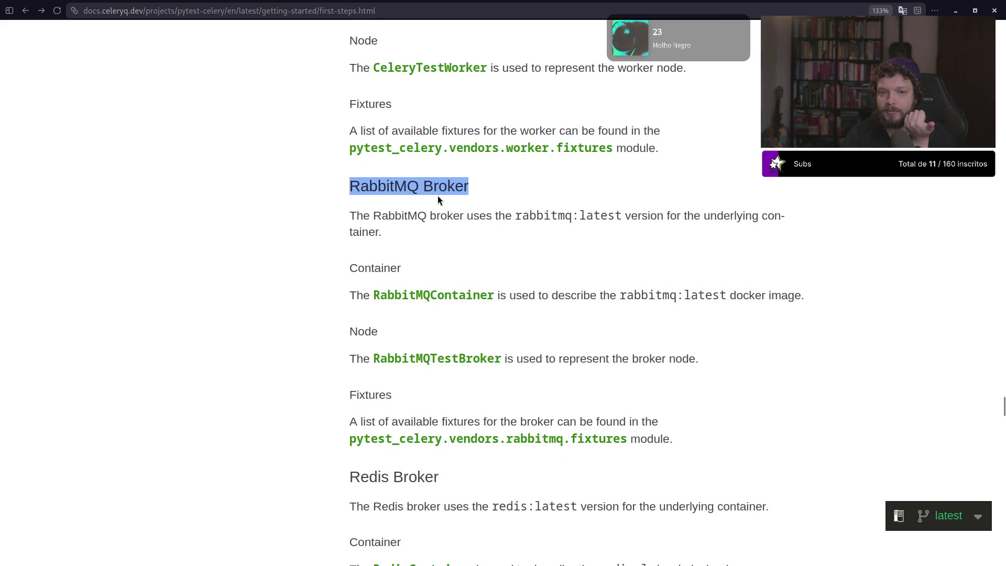
scroll(438, 197, down, 5)
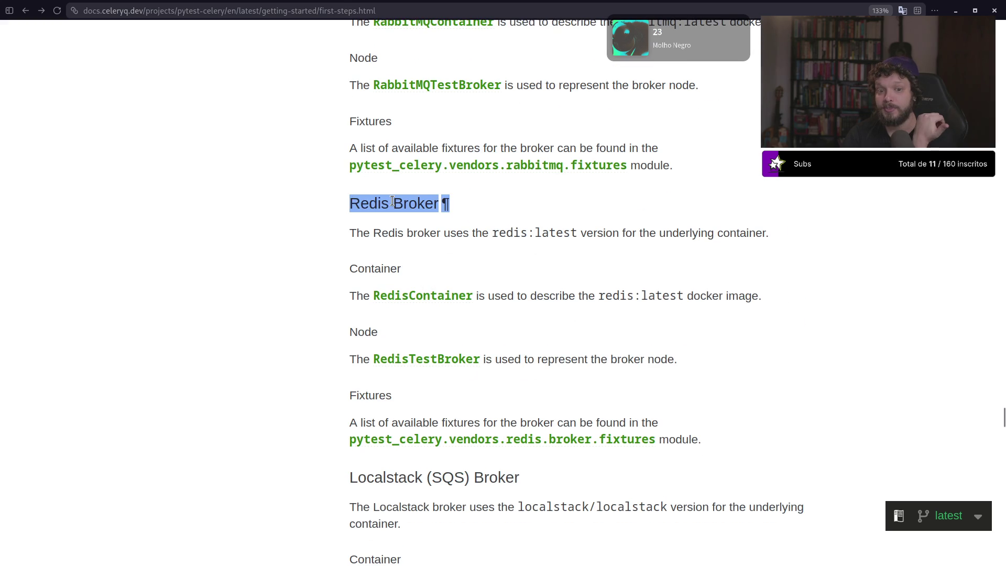
scroll(437, 309, down, 3)
triple_click(437, 302)
scroll(437, 309, down, 4)
scroll(437, 310, down, 5)
triple_click(422, 66)
triple_click(440, 330)
scroll(436, 331, down, 7)
Read the Hello, World! fixtures, selecting celery_broker_cluster, celery_backend_cluster and the default_worker_tasks body.
scroll(436, 332, down, 8)
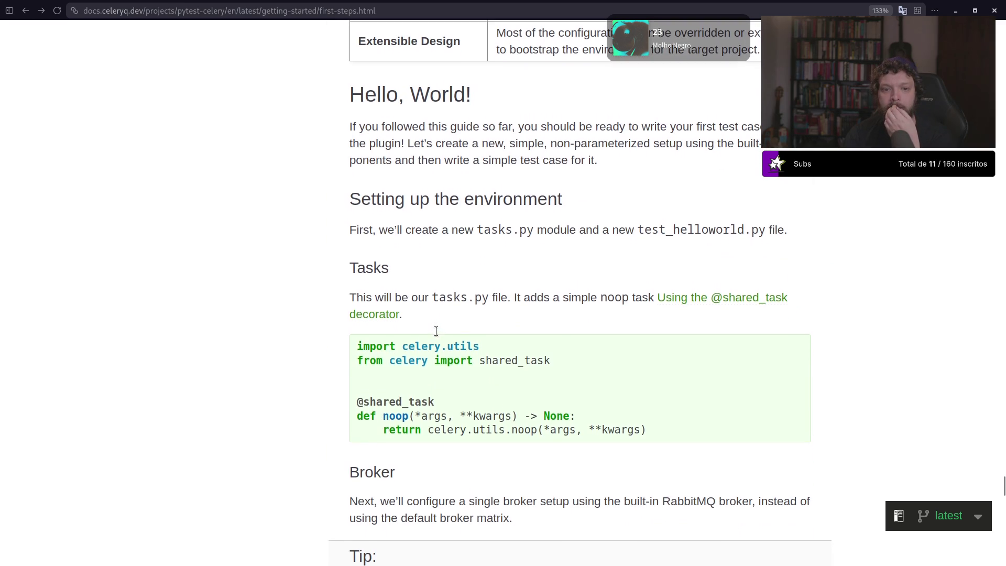
scroll(437, 336, down, 3)
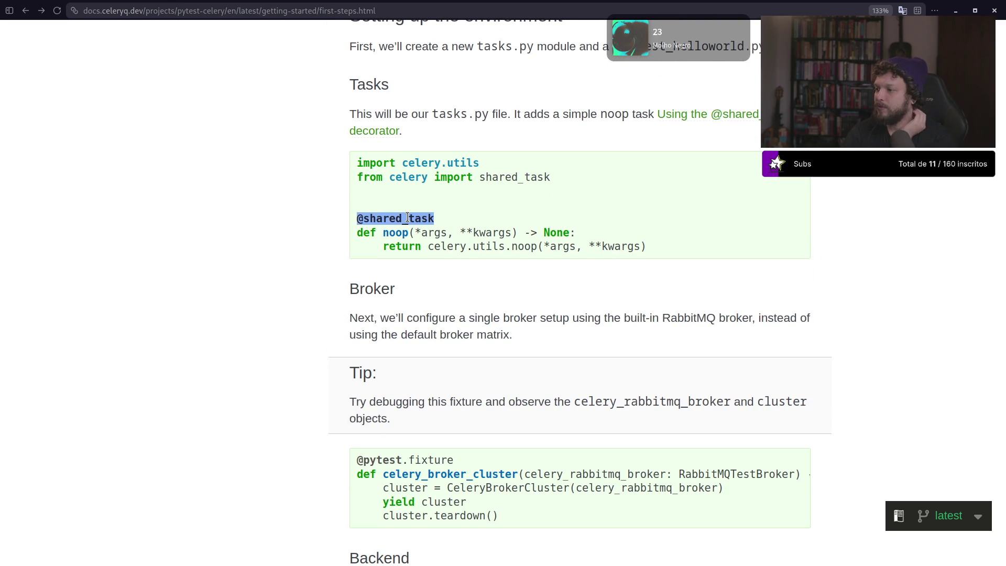
click(407, 217)
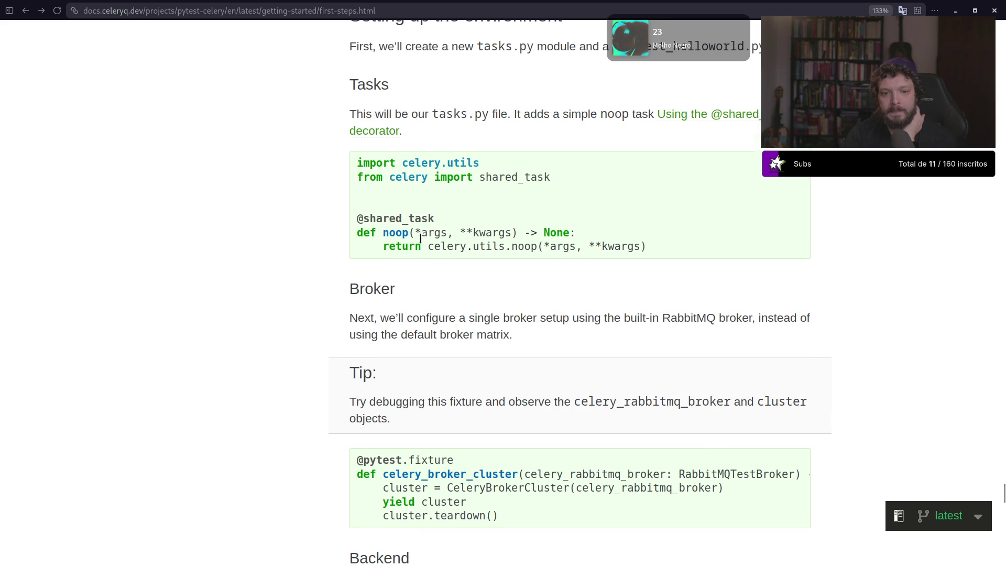
scroll(477, 394, down, 3)
triple_click(472, 387)
double_click(471, 387)
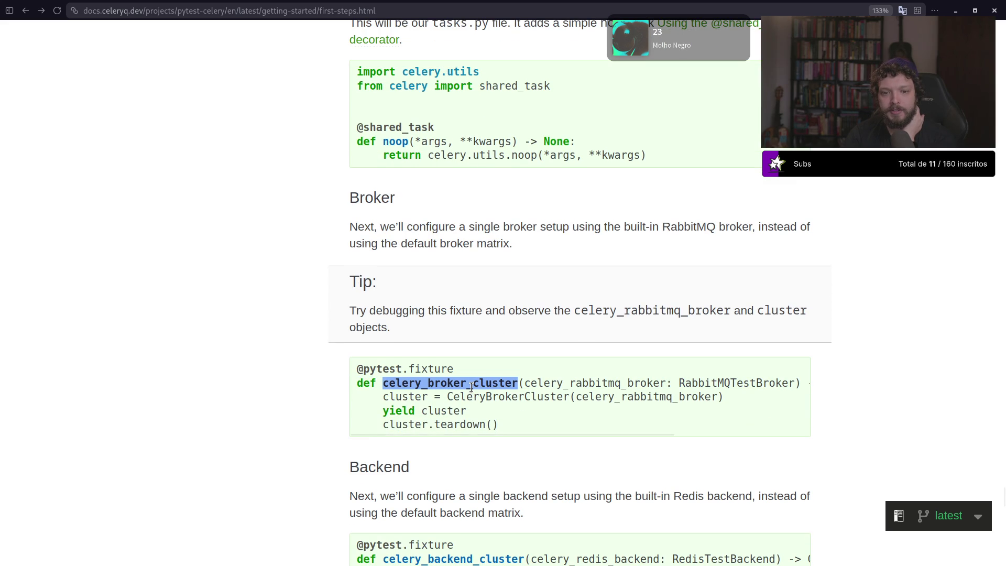
scroll(471, 386, down, 6)
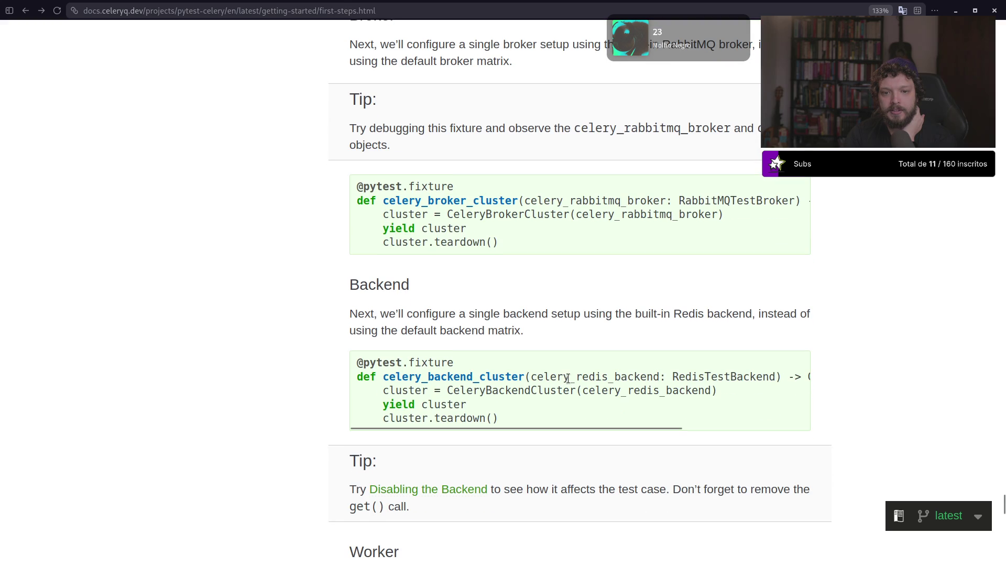
double_click(568, 378)
double_click(499, 378)
scroll(493, 378, down, 9)
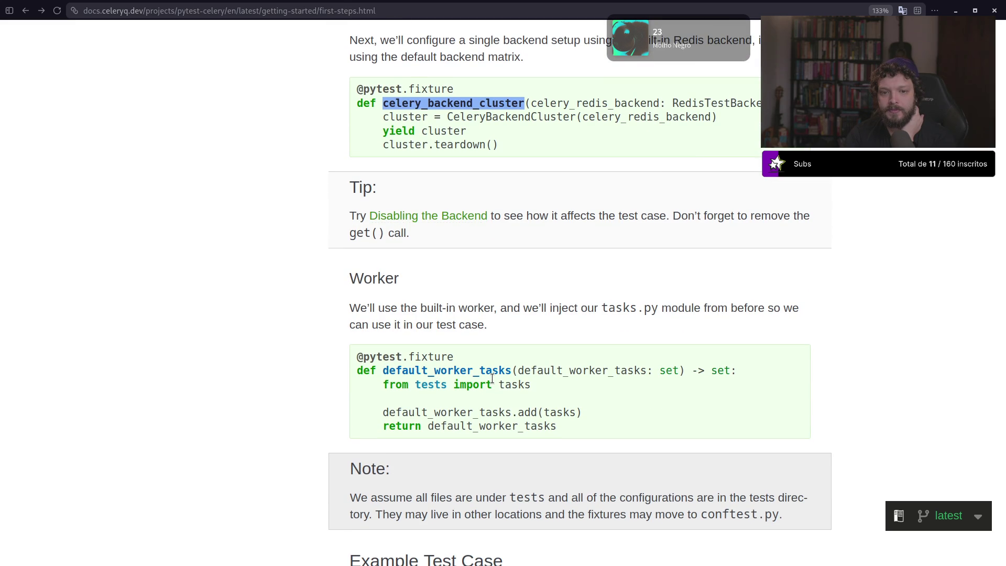
double_click(430, 371)
drag(556, 425, 337, 389)
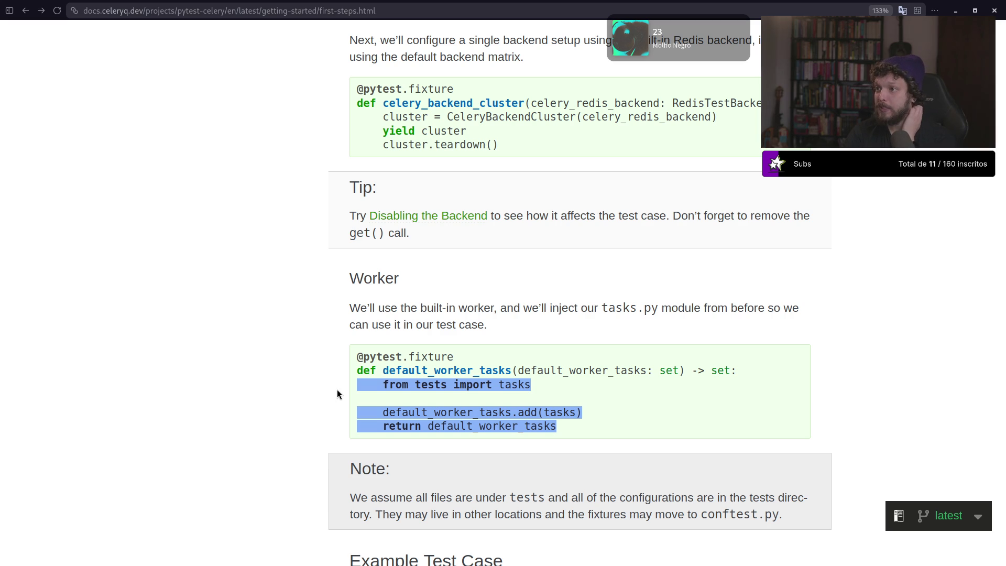
In the full example, select the celery_broker_cluster, celery_backend_cluster and default_worker_tasks definitions.
scroll(338, 394, down, 5)
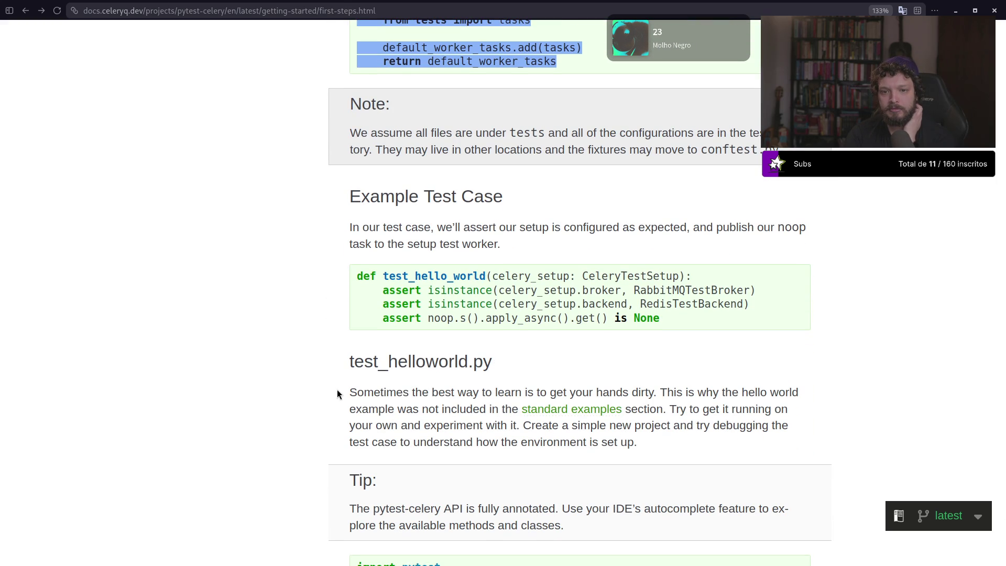
scroll(337, 395, down, 5)
scroll(338, 389, down, 3)
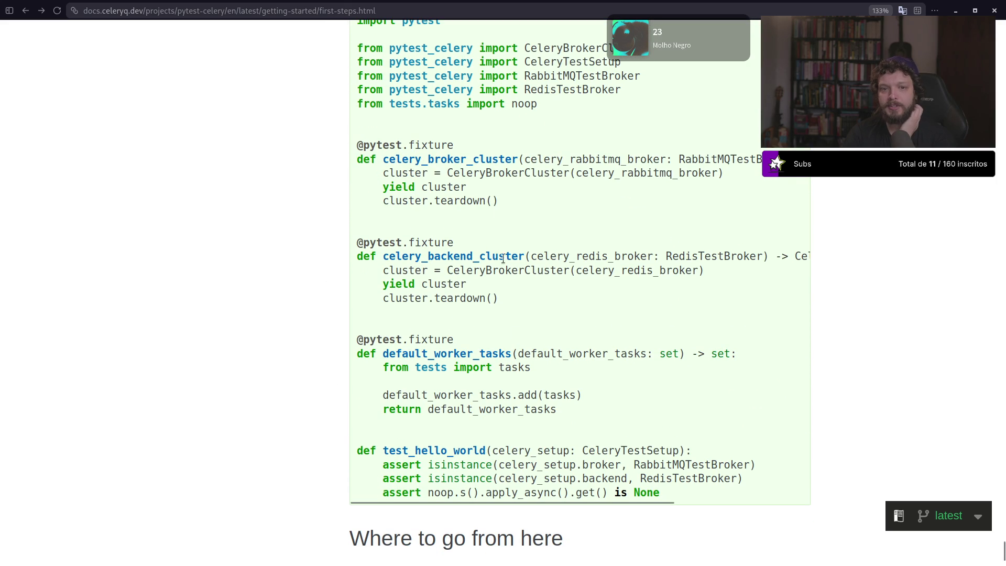
double_click(469, 160)
double_click(435, 259)
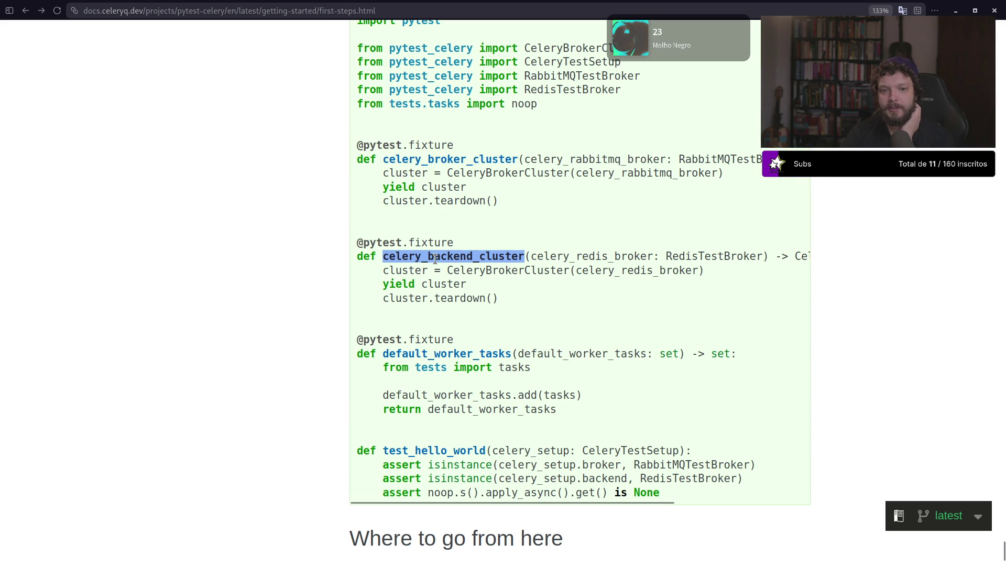
double_click(423, 355)
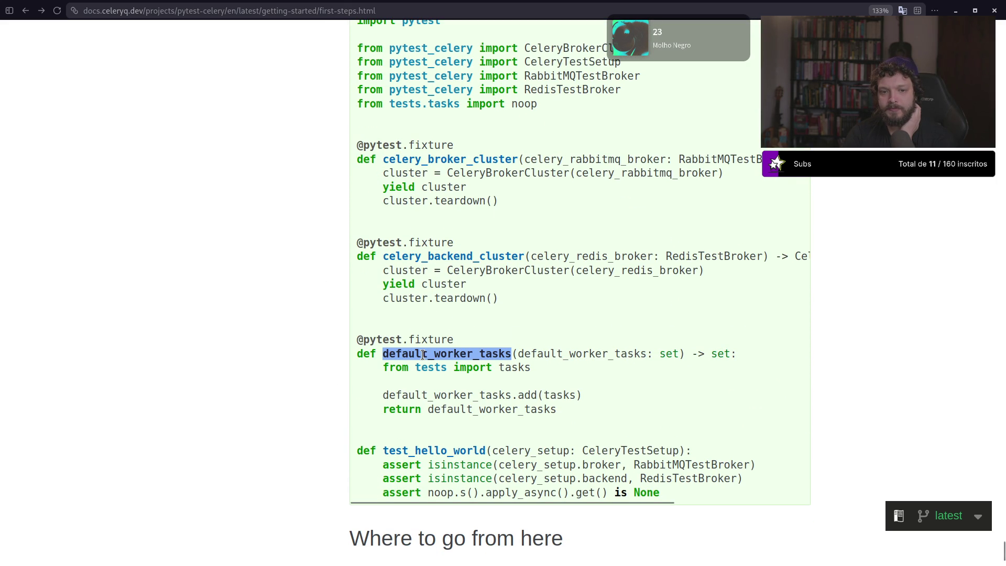
triple_click(423, 355)
drag(583, 408, 335, 347)
click(433, 361)
Select the whole default_worker_tasks fixture near test_hello_world, then continue to the Next Steps page.
scroll(433, 361, down, 2)
mouse_move(443, 337)
mouse_down()
mouse_move(621, 378)
mouse_move(343, 342)
mouse_move(353, 342)
mouse_up()
click(674, 381)
click(523, 376)
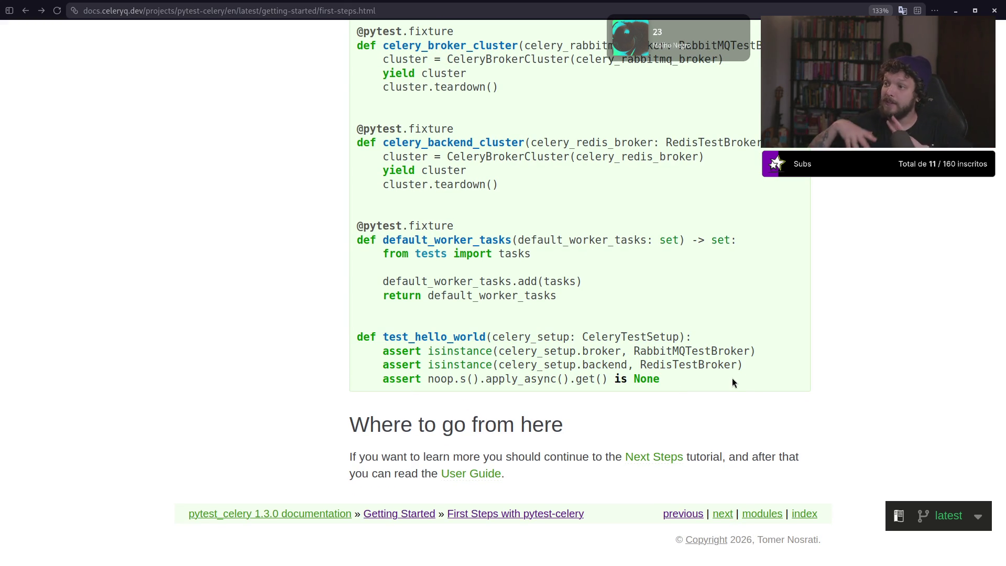
mouse_move(568, 303)
mouse_down()
mouse_move(346, 275)
mouse_move(314, 233)
mouse_up()
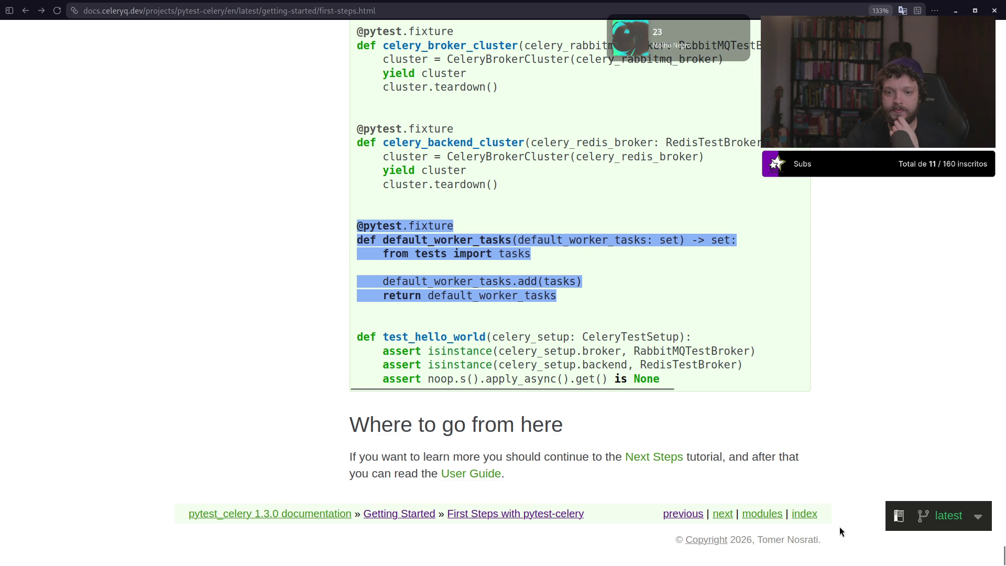
click(723, 514)
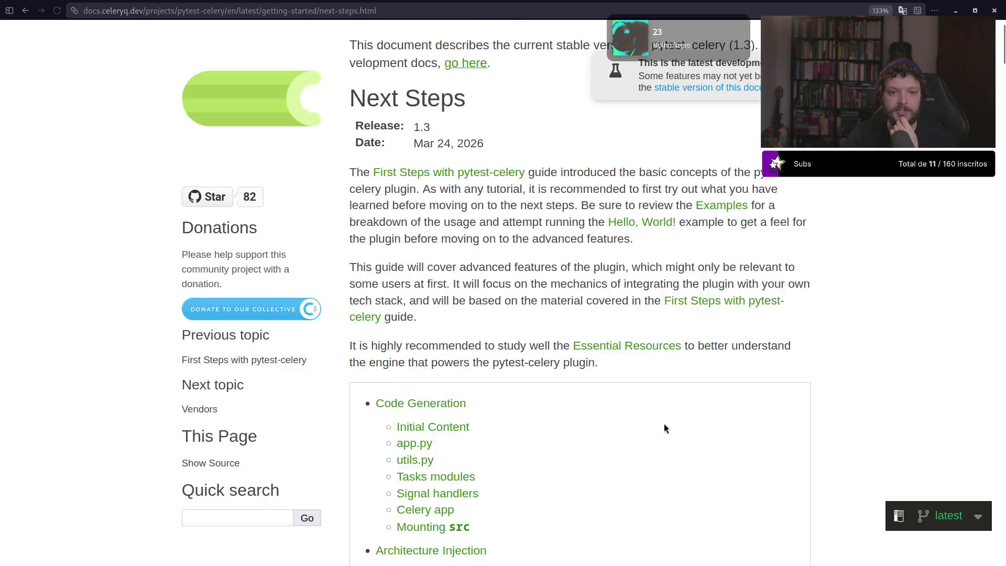